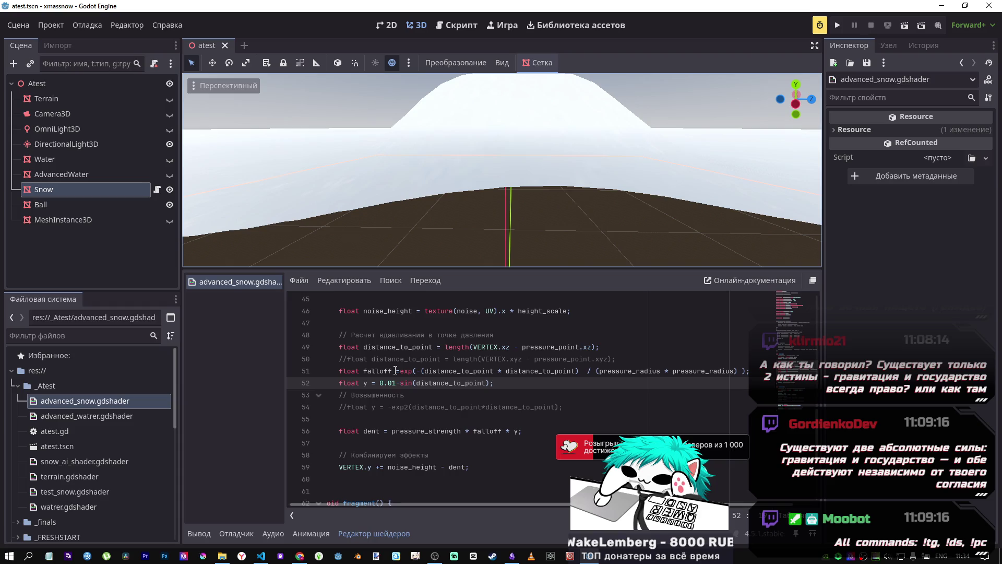
In Desmos, try 0.01, 10.01, 0.51 and 0.61 as the curve's constant, settling on 0.81.
key("alt+Tab")
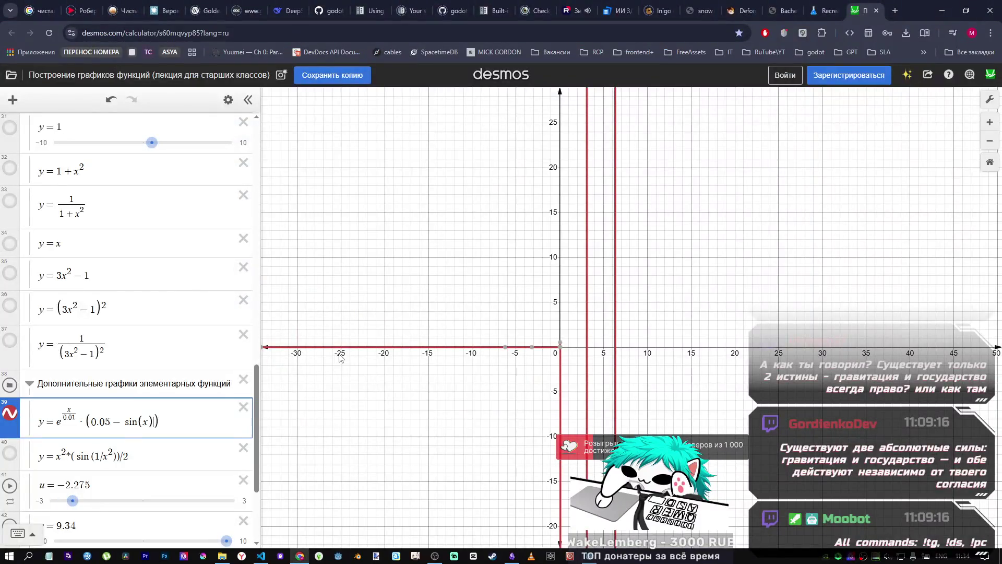
key("BackSpace")
type("1")
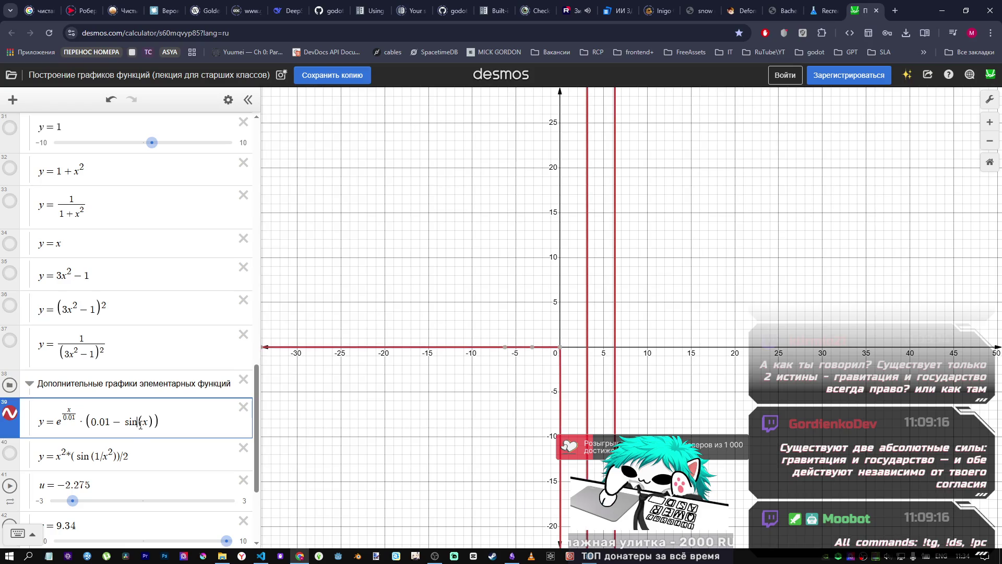
left_click(96, 423)
type("1")
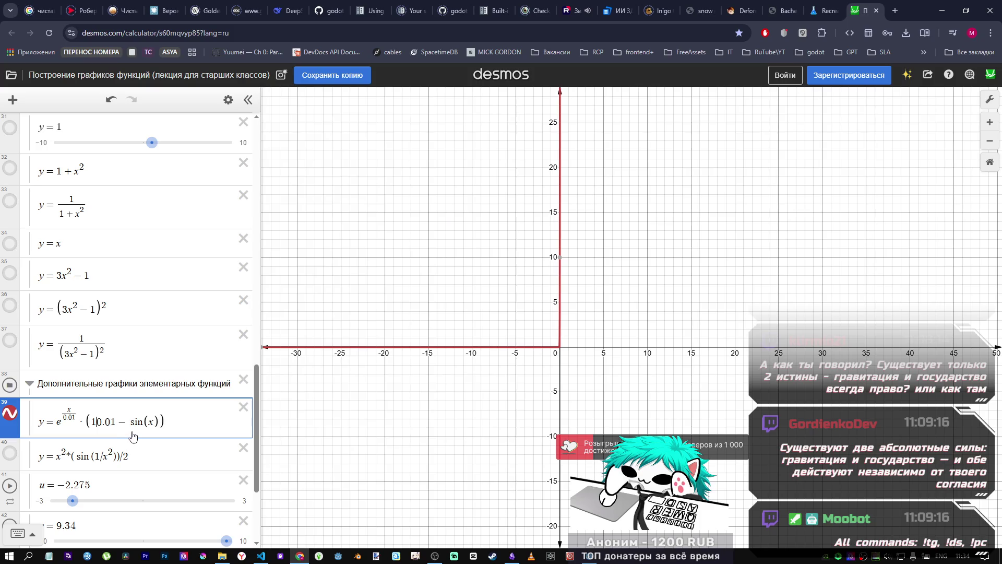
key("ctrl+z")
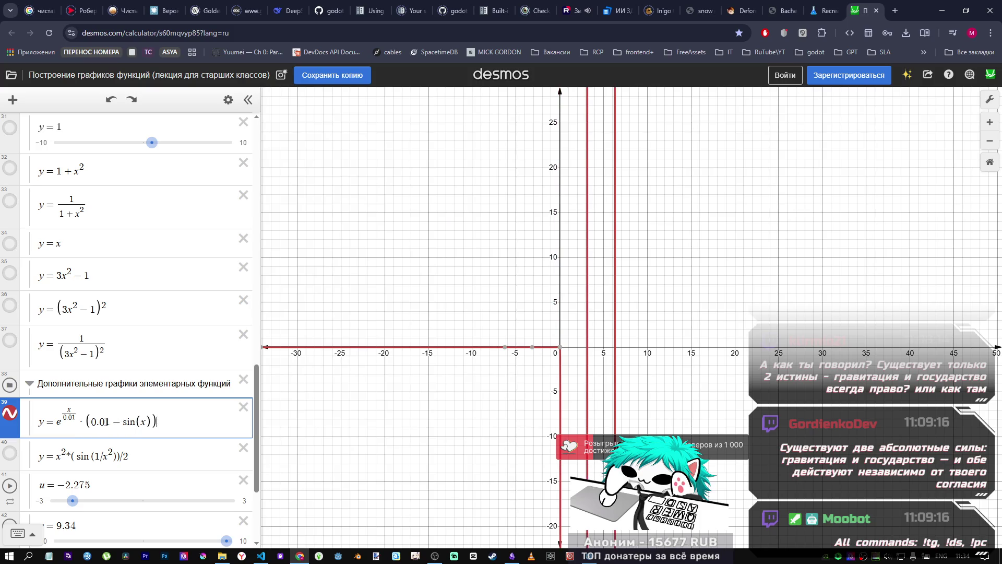
type("5")
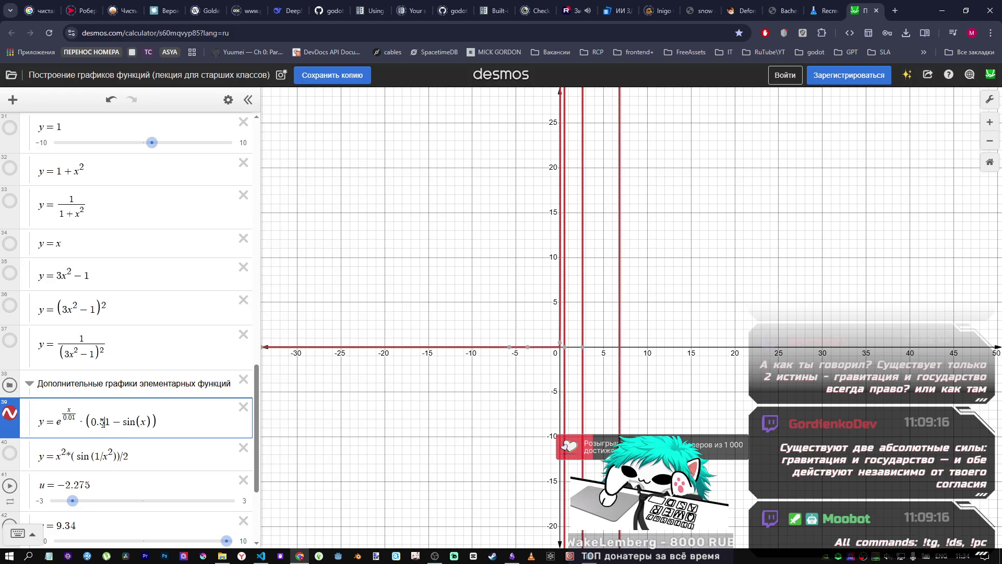
type("4")
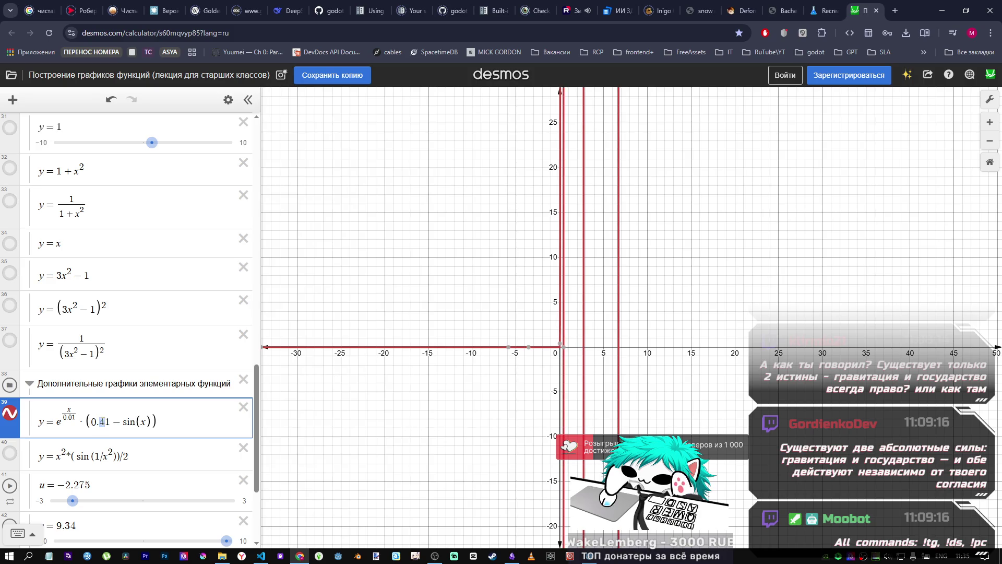
type("5")
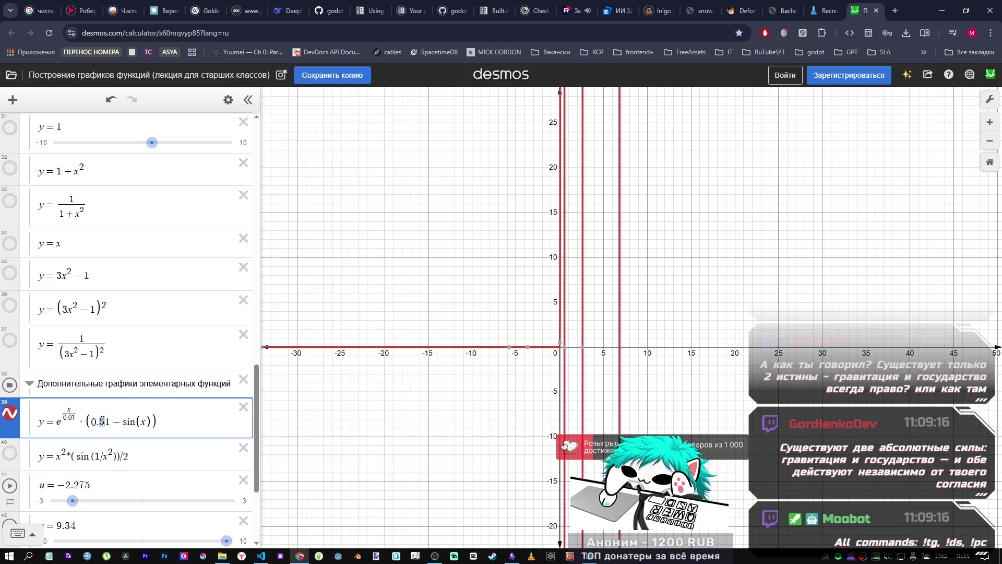
type("6")
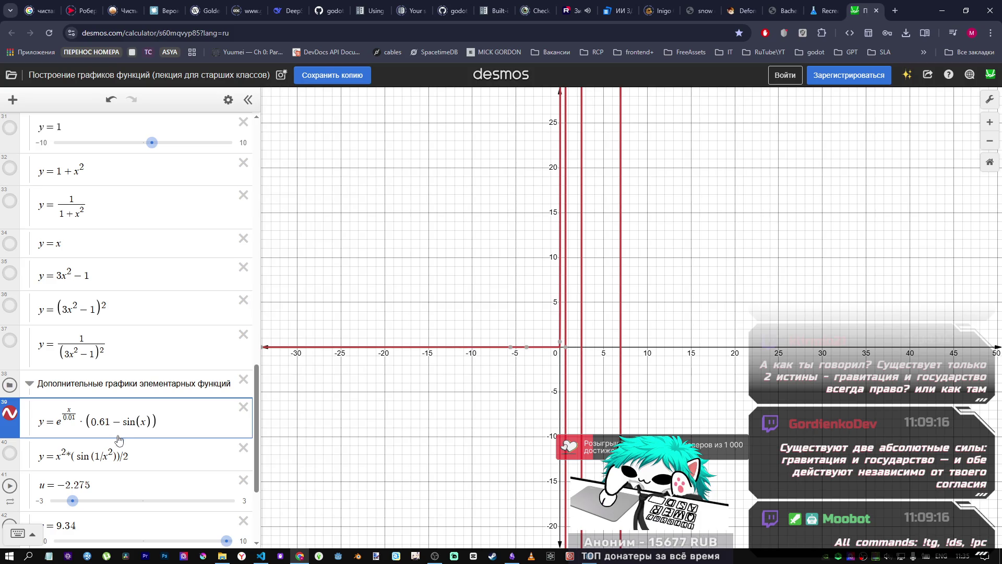
type("8")
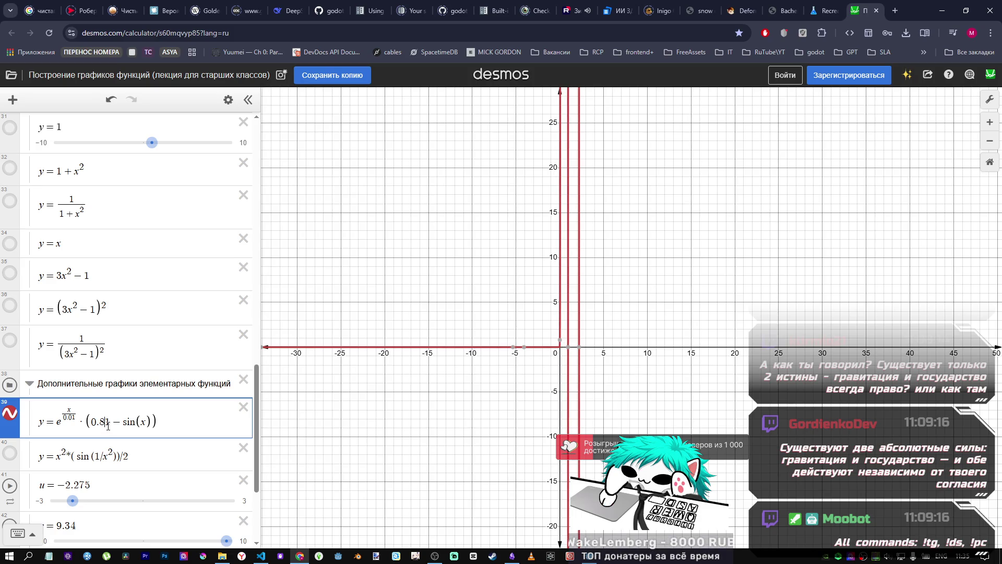
key("alt+Tab")
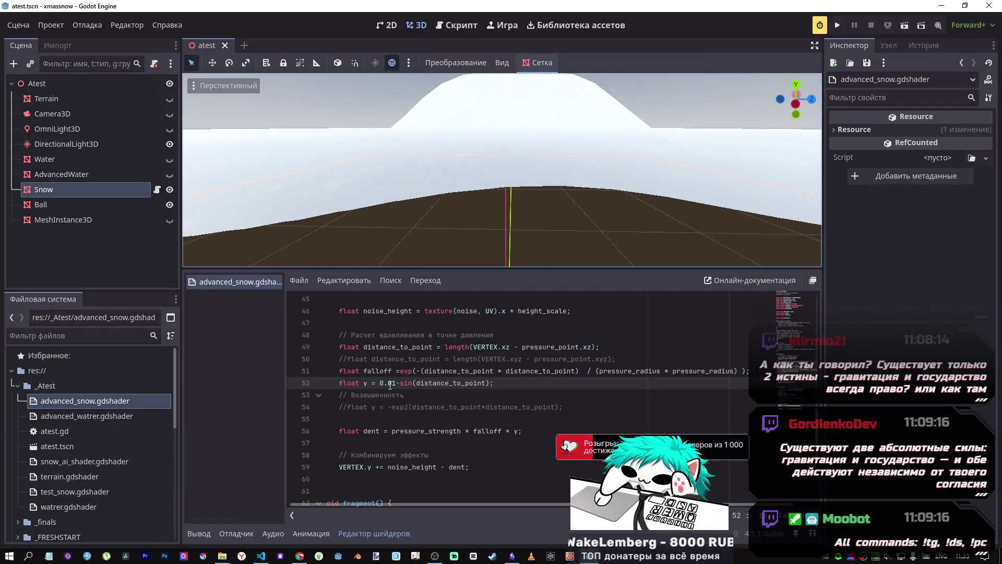
Lower line 52's sine constant through 0.41 and 0.21 to 0.11 while watching the snow.
left_click_drag(389, 385, 392, 385)
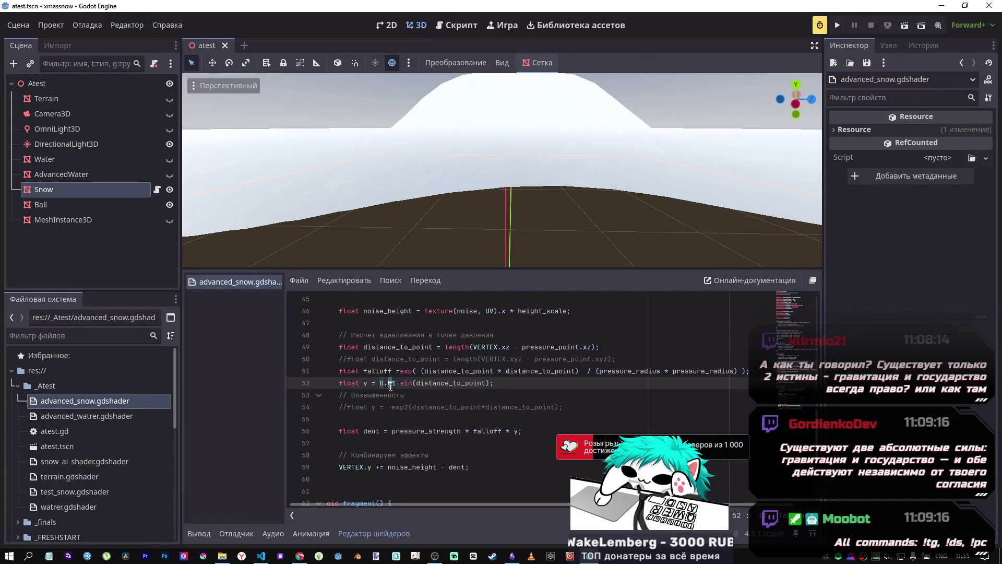
mouse_move(506, 239)
left_mouse_down()
mouse_move(538, 194)
mouse_move(408, 374)
left_mouse_up()
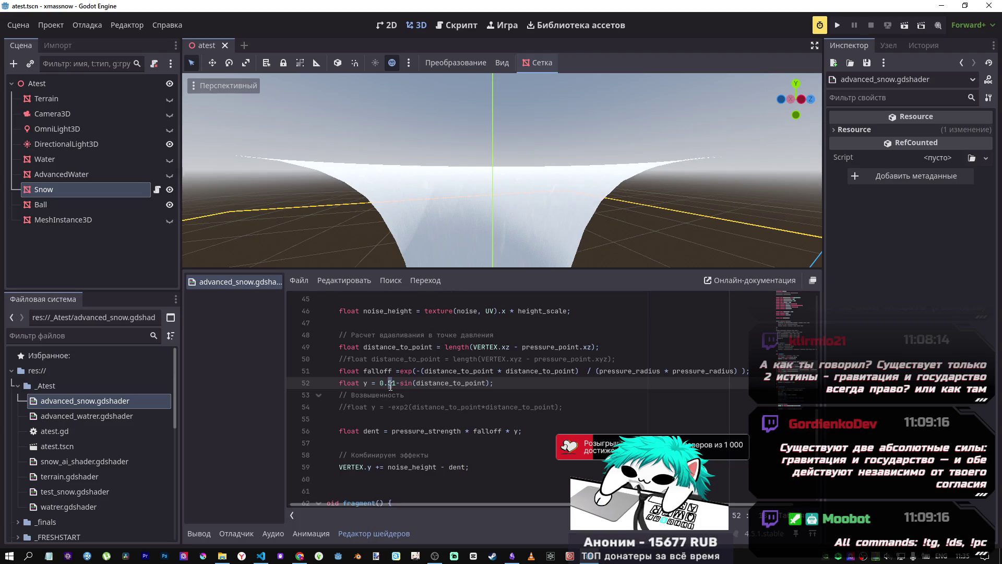
key("BackSpace")
type("4")
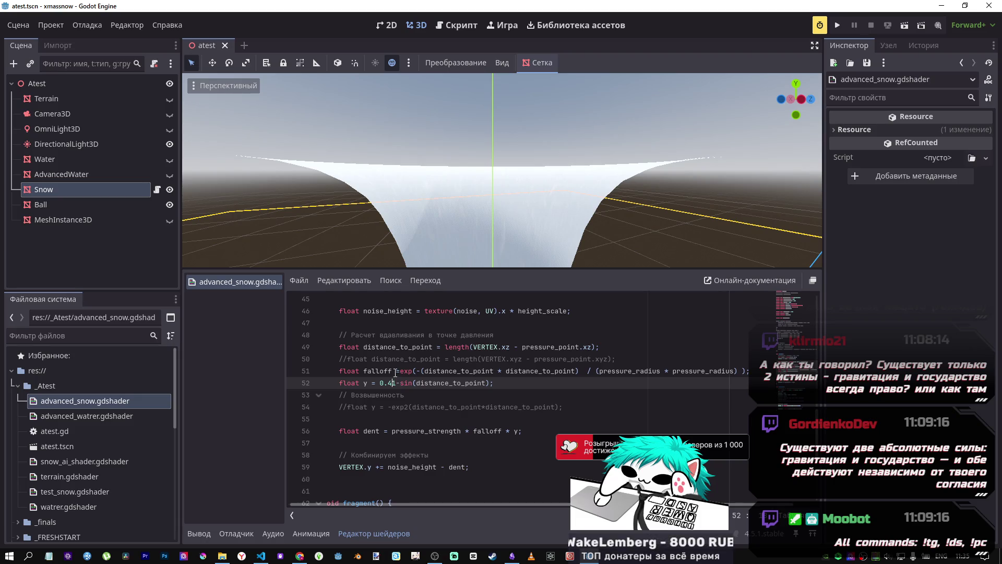
key("BackSpace")
type("2")
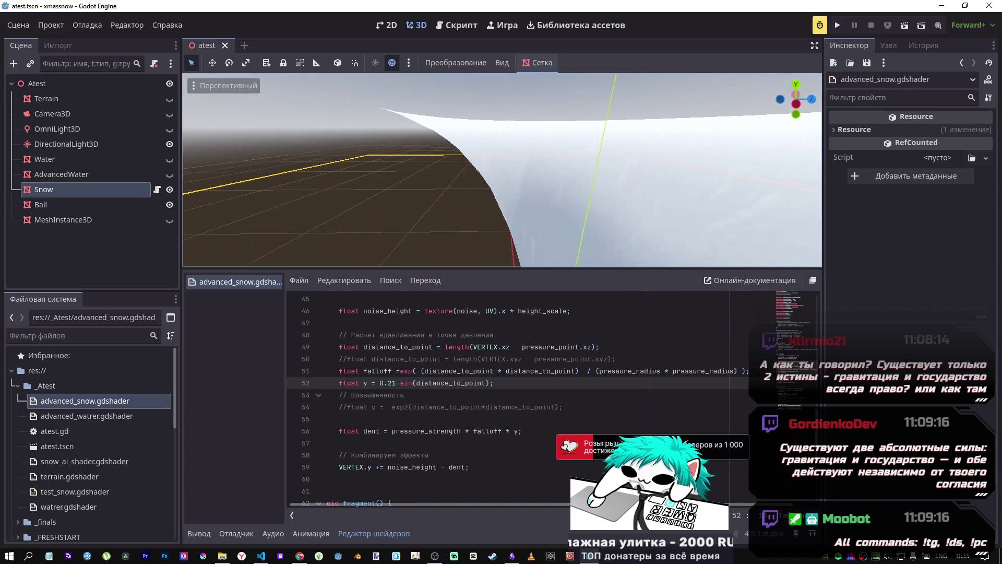
key("BackSpace")
type("1")
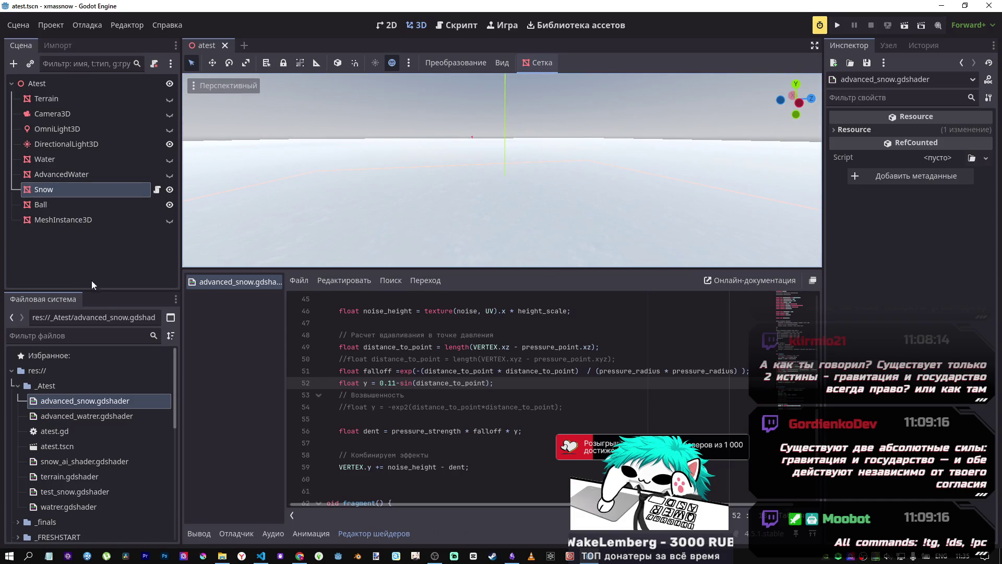
On the Snow node, raise Pressure Strength from 2.4 to 8.475 for a deep funnel crater.
left_click(60, 190)
scroll(889, 346, "down", 5)
scroll(889, 347, "up", 4)
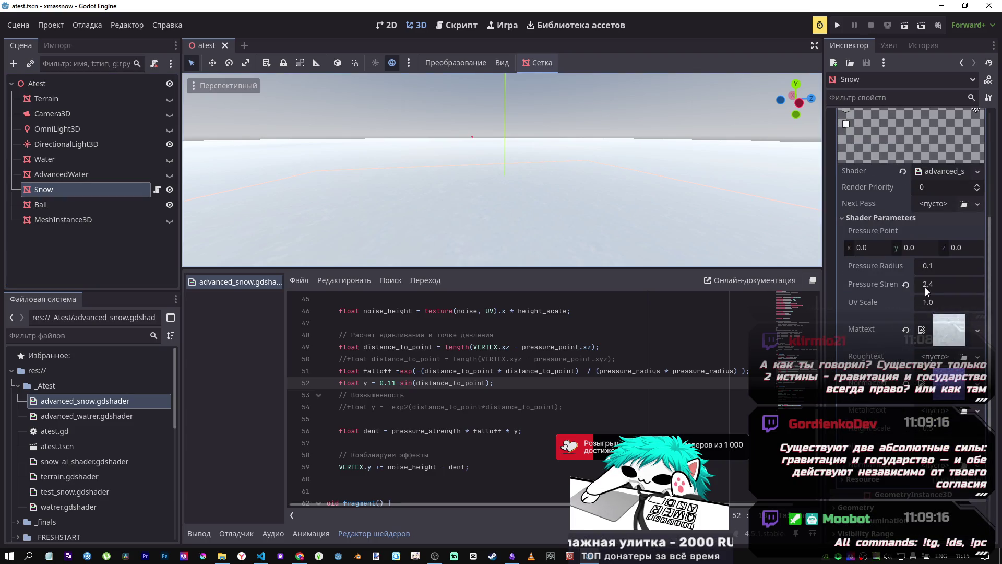
mouse_move(718, 249)
left_mouse_down()
mouse_move(522, 209)
mouse_move(555, 221)
mouse_move(491, 216)
mouse_move(501, 210)
mouse_move(489, 222)
mouse_move(487, 210)
left_mouse_up()
mouse_move(935, 282)
left_mouse_down()
mouse_move(977, 282)
mouse_move(925, 282)
mouse_move(976, 282)
left_mouse_up()
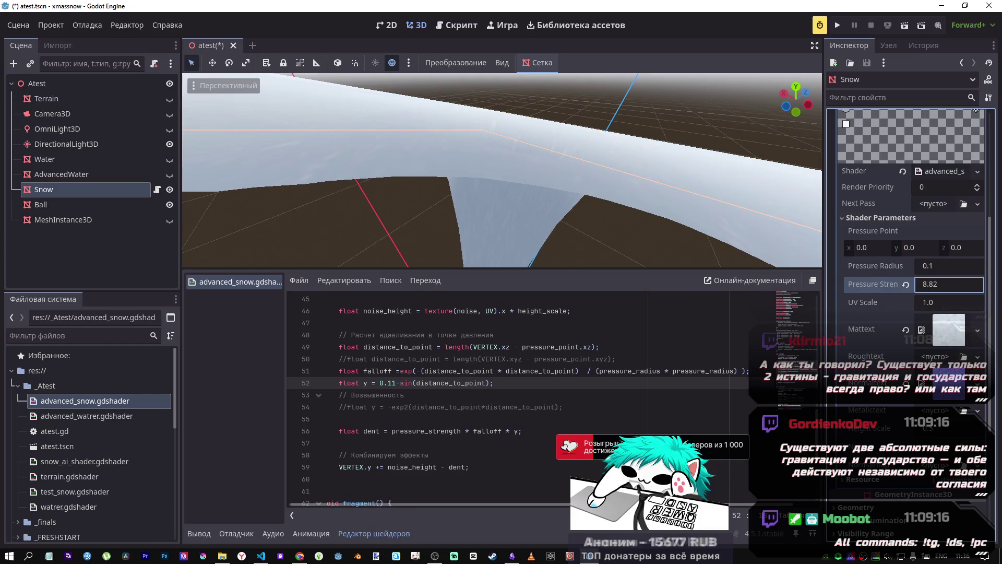
left_click_drag(976, 282, 972, 282)
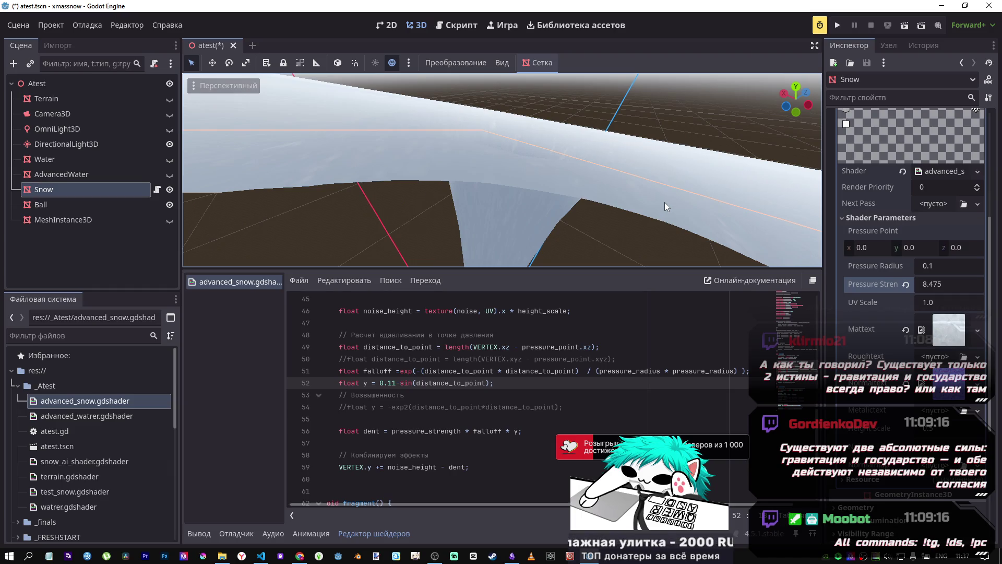
left_click_drag(496, 383, 342, 384)
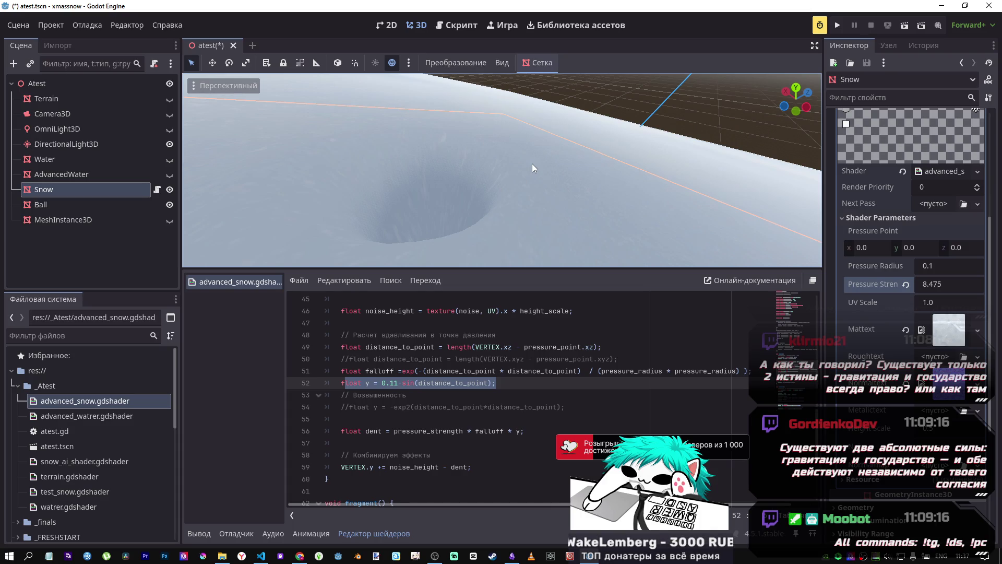
Save the scene, append +0.2 to line 52's y formula, and lower Pressure Strength to 1.525.
key("ctrl+s")
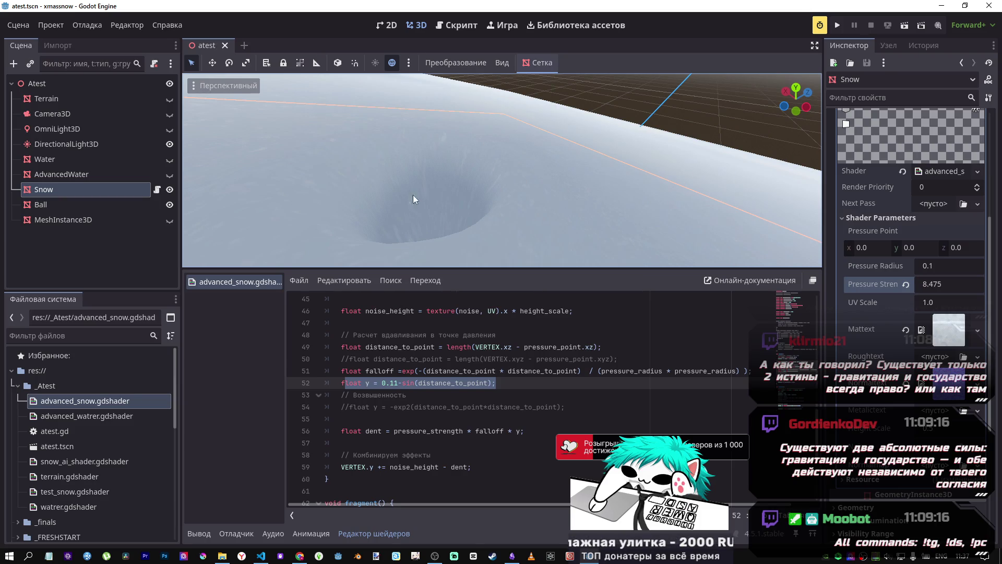
mouse_move(461, 195)
left_mouse_down()
mouse_move(460, 184)
mouse_move(524, 172)
mouse_move(419, 202)
left_mouse_up()
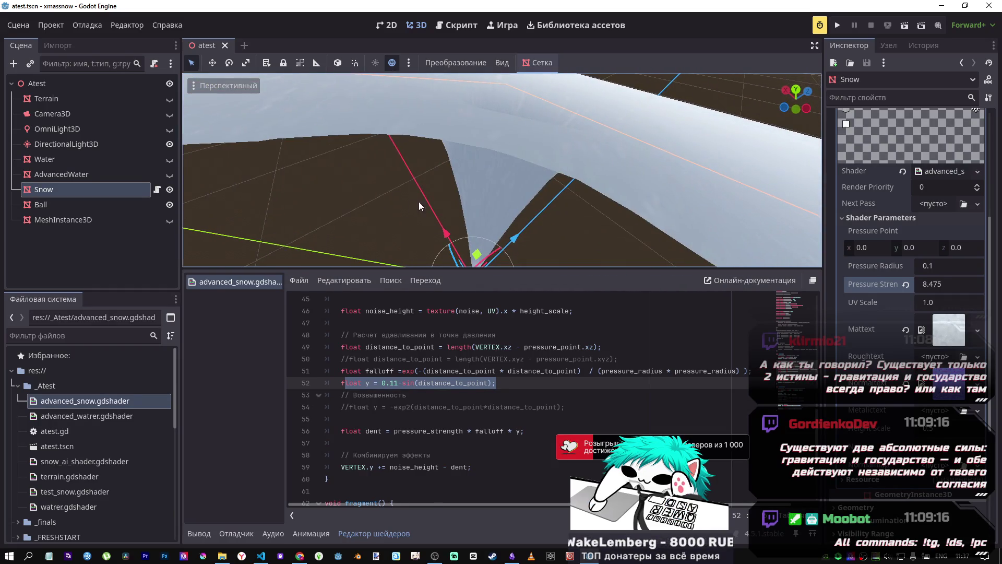
left_click(391, 384)
left_click(492, 384)
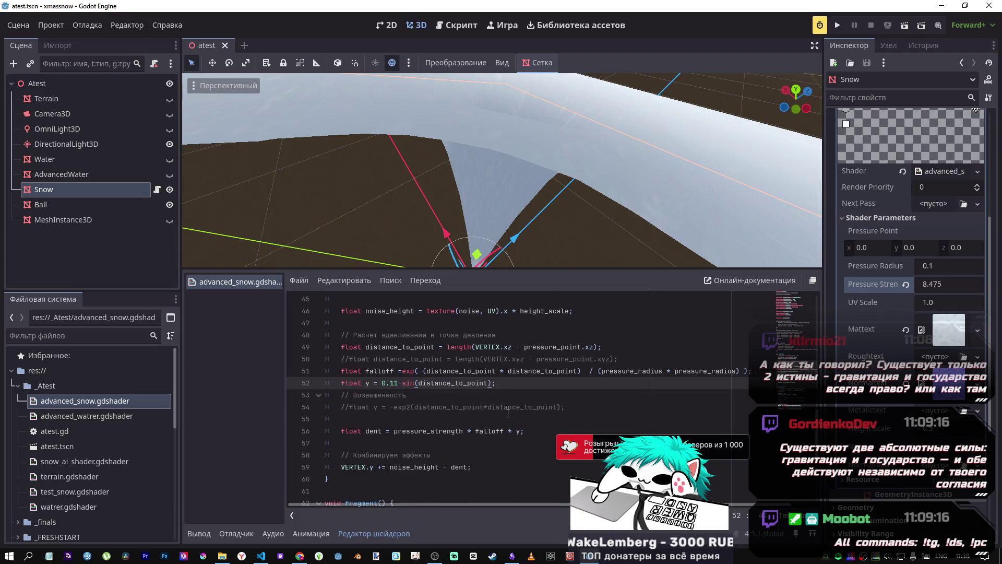
type("+2.0")
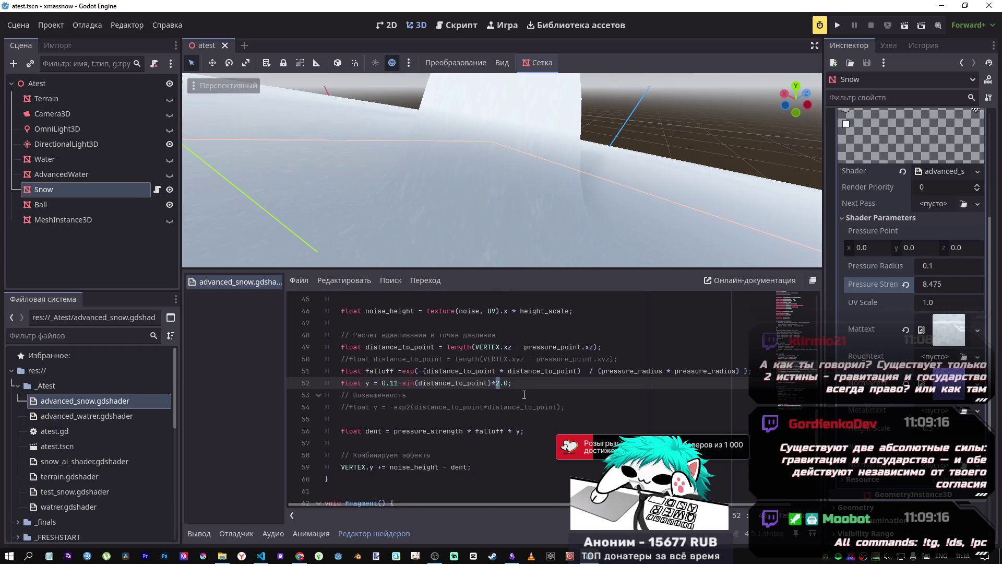
key("BackSpace")
type("2")
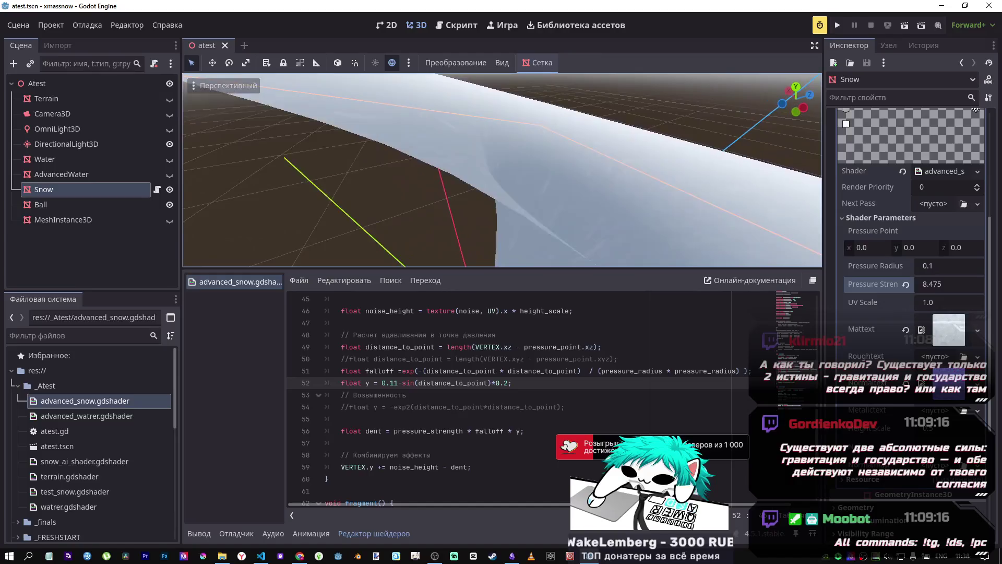
left_click_drag(935, 284, 903, 285)
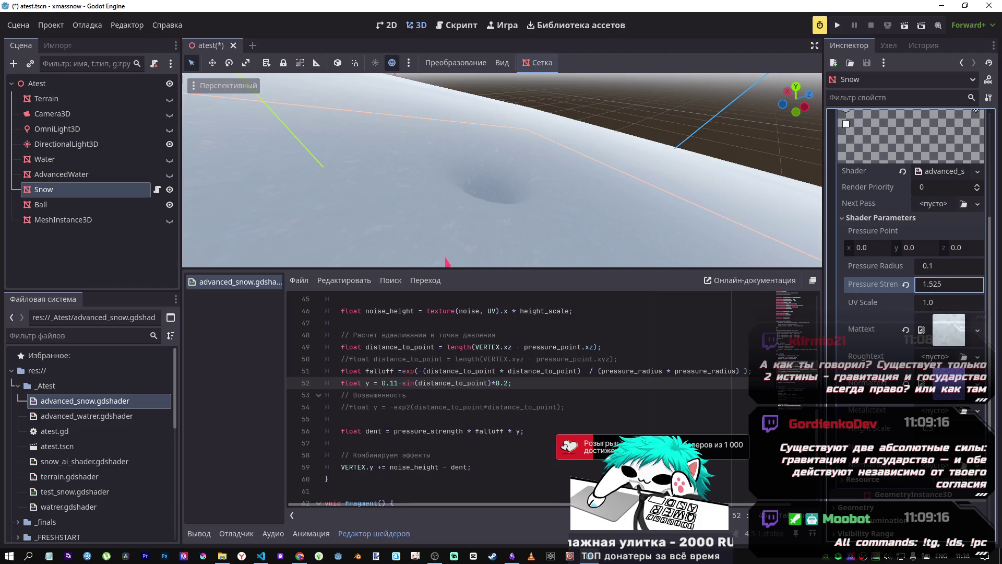
Enter 1.5 as Pressure Strength and select the 2 of line 52's +0.2 offset.
left_click(940, 285)
key("BackSpace")
key("Return")
key("f")
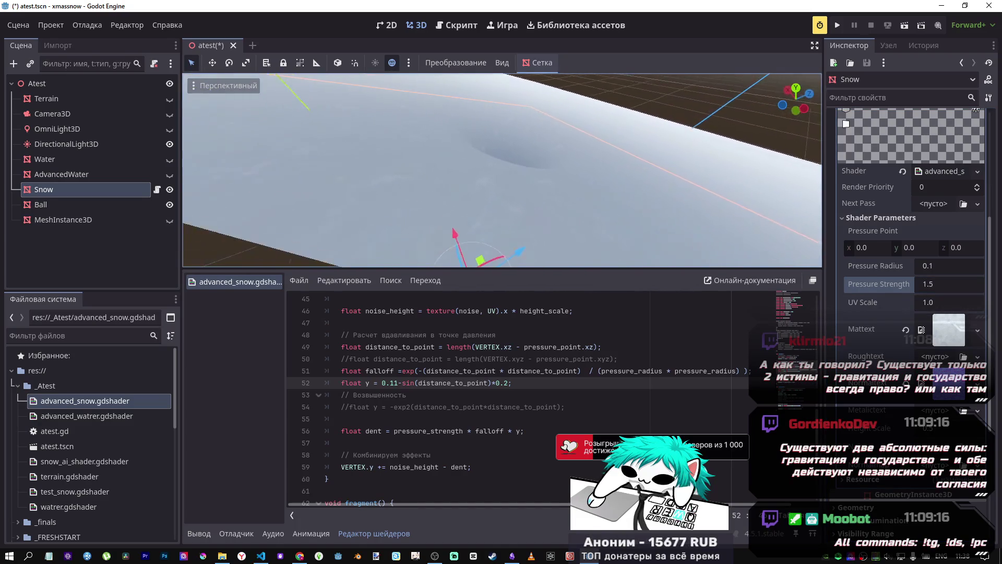
double_click(505, 384)
type("5")
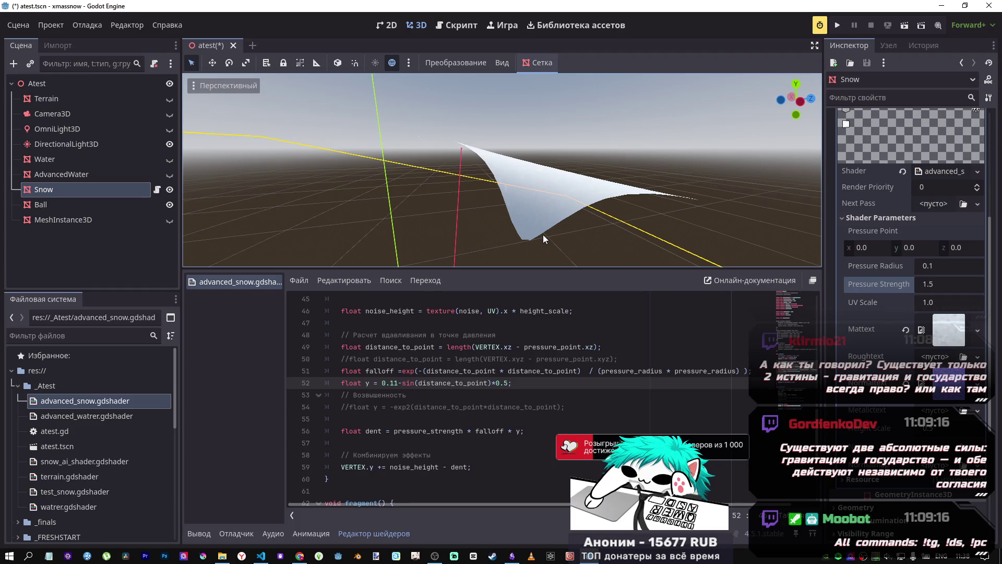
Change line 52's height offset from 0.8 to 1.8 and inspect the tall, pinched snow sheet.
left_click(507, 384)
type("0")
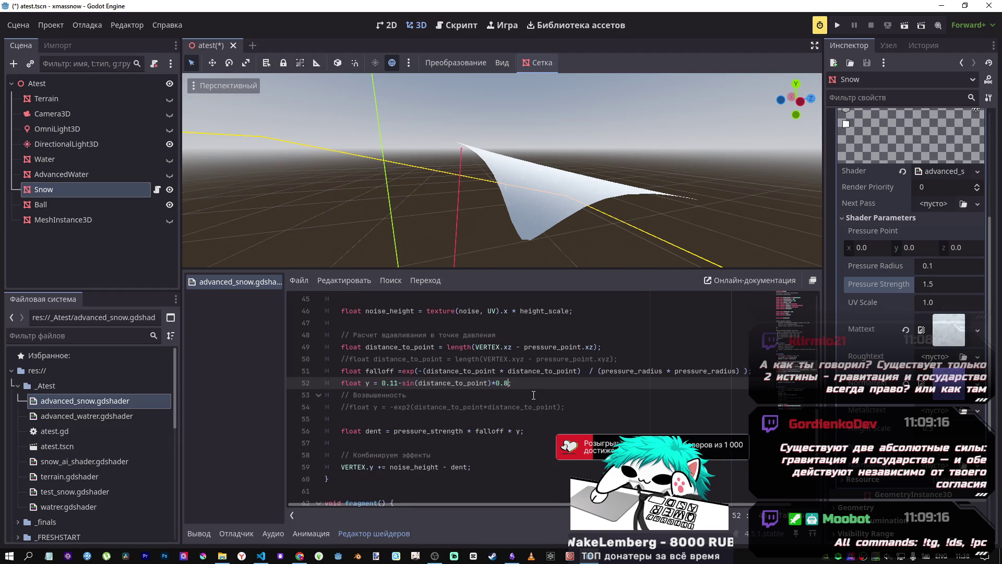
scroll(586, 210, "up", 5)
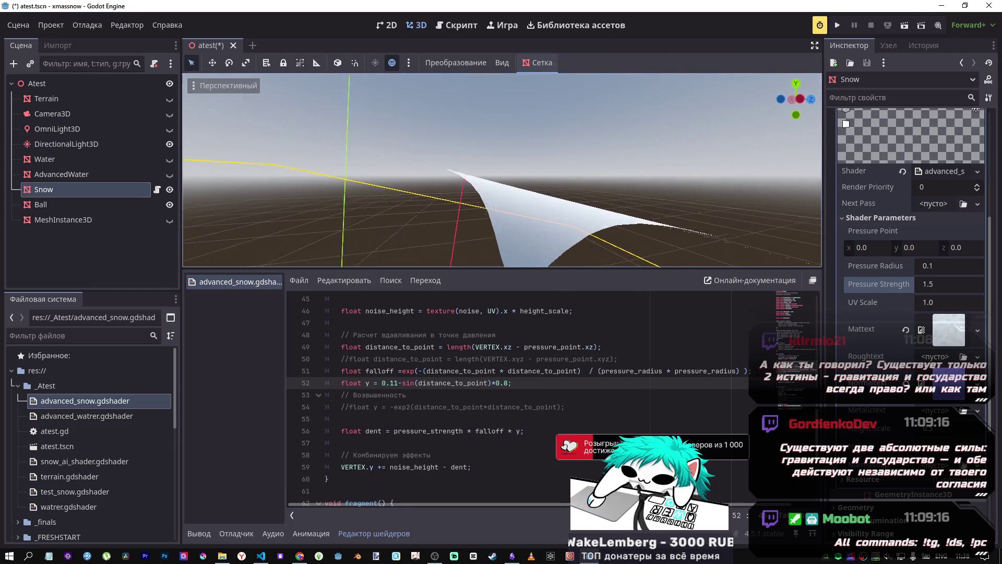
mouse_move(501, 172)
left_mouse_down()
mouse_move(480, 161)
mouse_move(465, 178)
mouse_move(433, 156)
mouse_move(402, 165)
left_mouse_up()
left_click(497, 382)
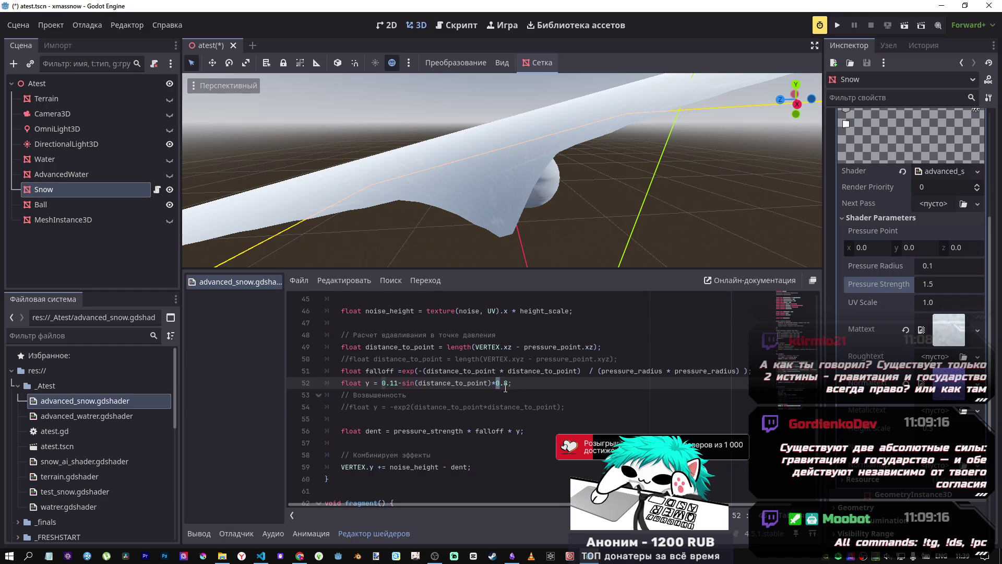
type("1")
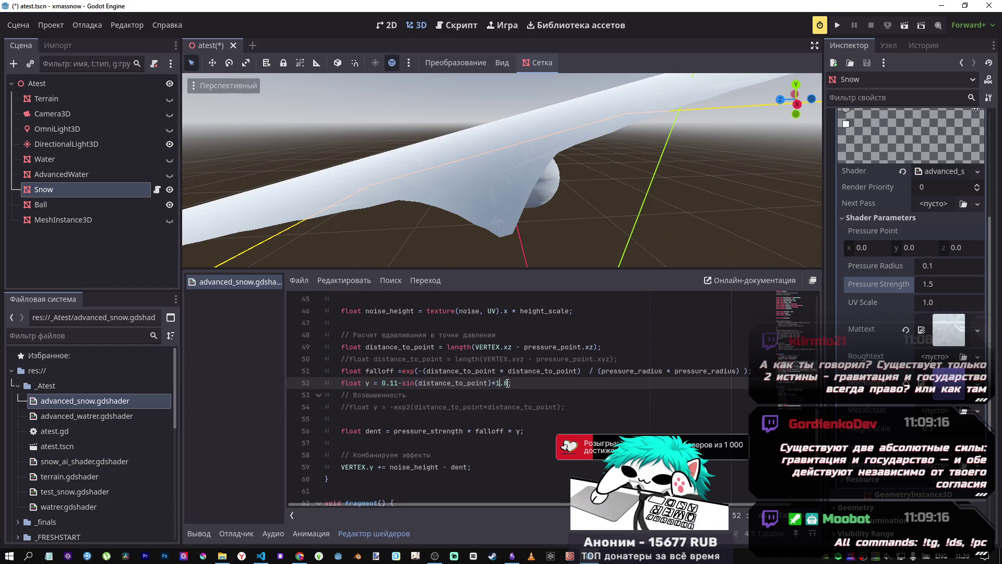
left_click_drag(503, 236, 503, 236)
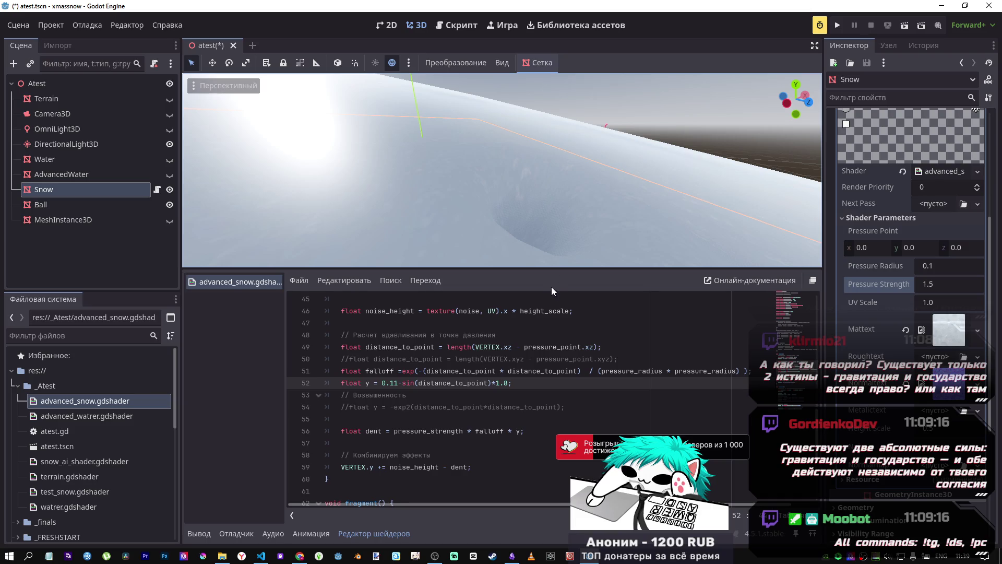
left_click_drag(504, 234, 503, 233)
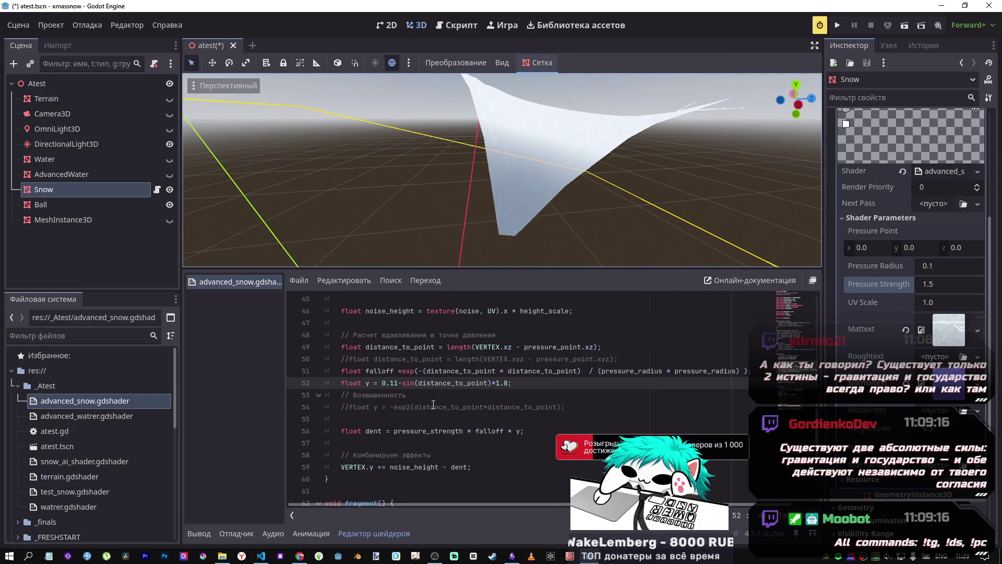
left_click(394, 382)
key("BackSpace")
type("2")
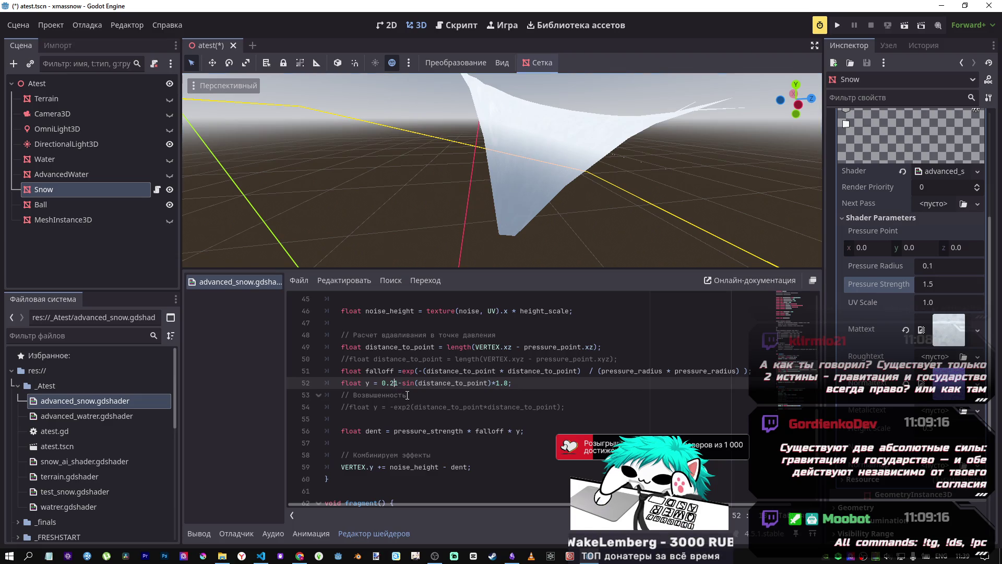
left_click_drag(502, 232, 502, 232)
left_click(392, 383)
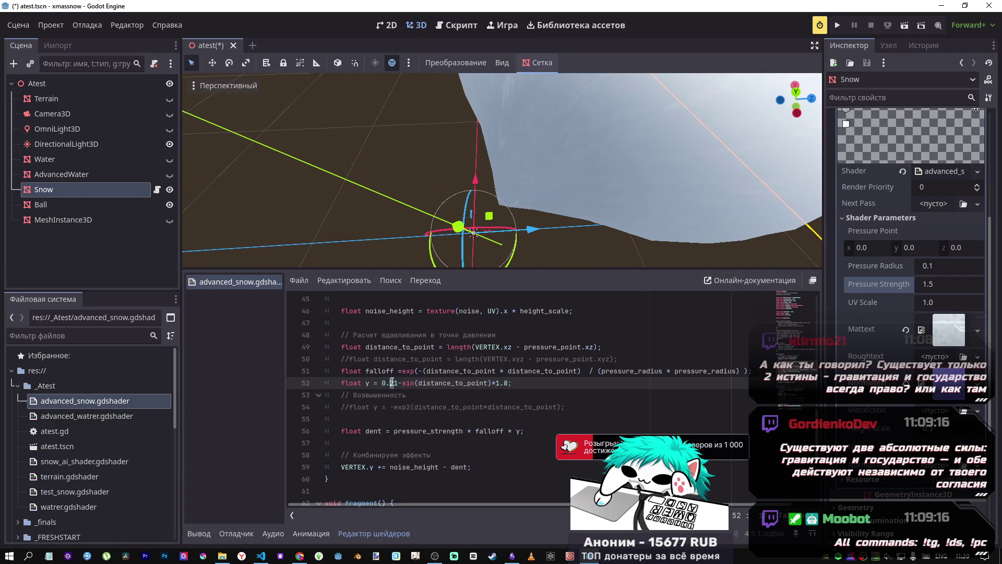
type("1")
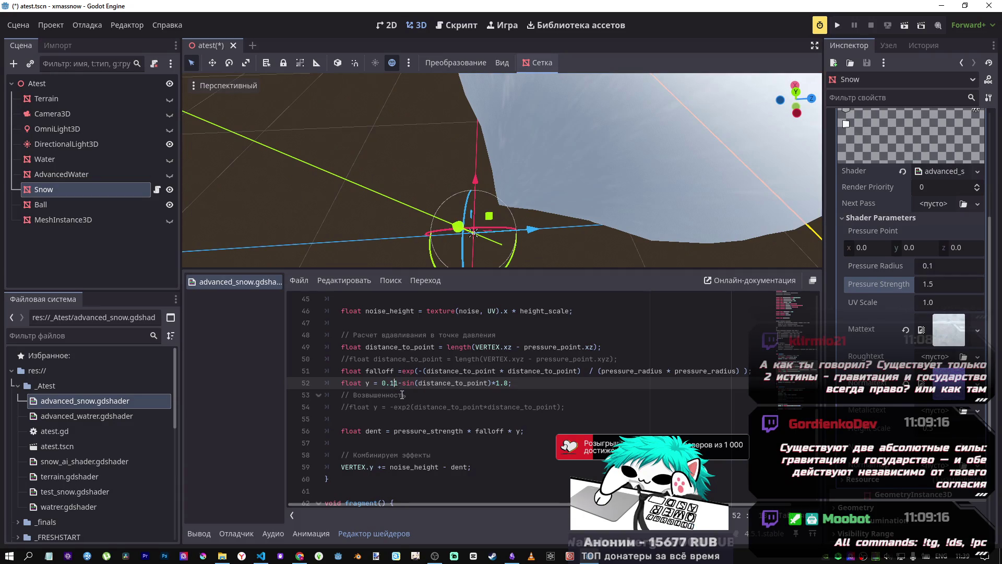
mouse_move(562, 208)
left_mouse_down()
mouse_move(520, 237)
mouse_move(499, 281)
left_mouse_up()
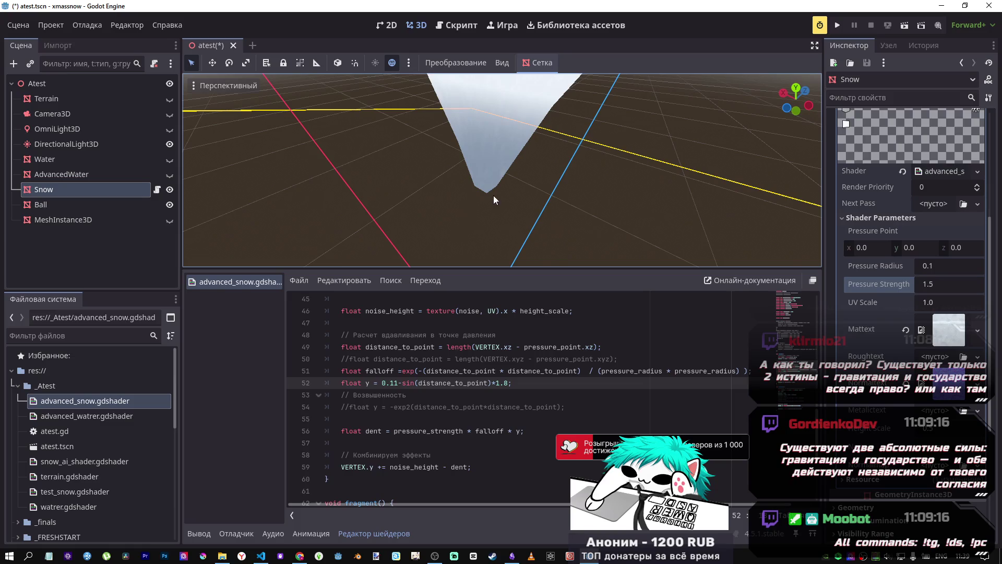
mouse_move(510, 176)
left_mouse_down()
mouse_move(485, 180)
mouse_move(501, 183)
mouse_move(478, 225)
mouse_move(515, 184)
left_mouse_up()
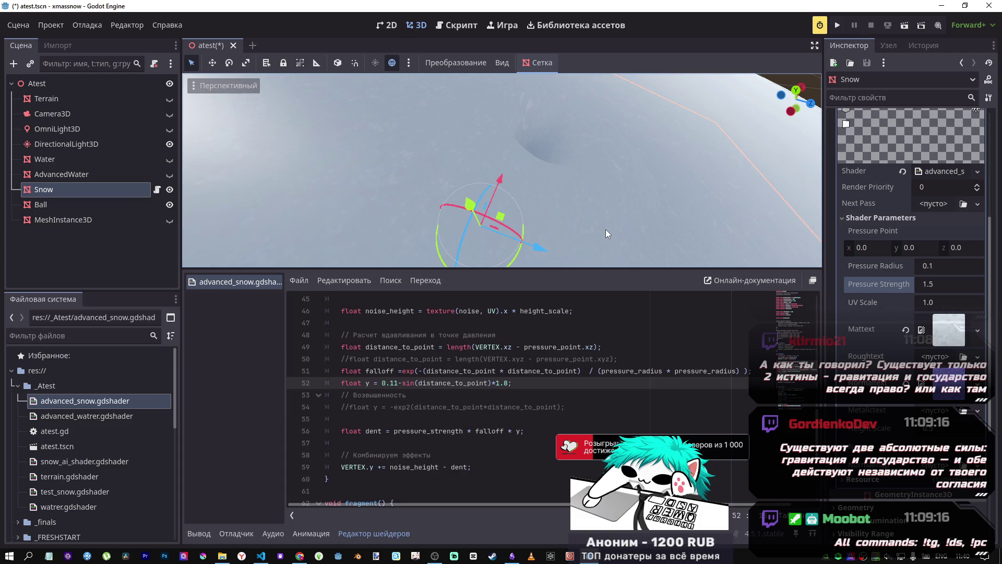
left_click_drag(630, 250, 631, 250)
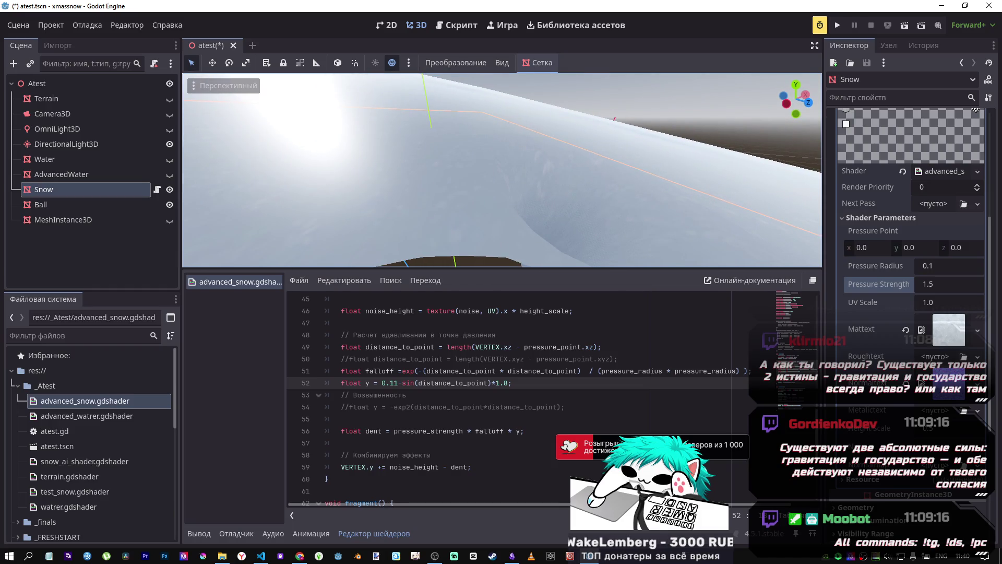
left_click_drag(471, 212, 472, 211)
left_click_drag(572, 192, 572, 192)
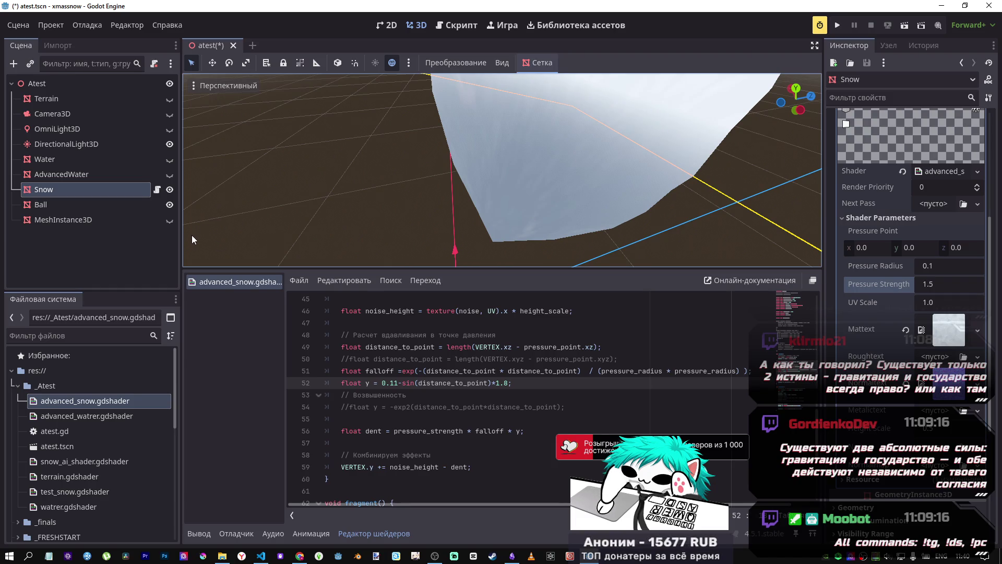
left_click_drag(507, 251, 459, 209)
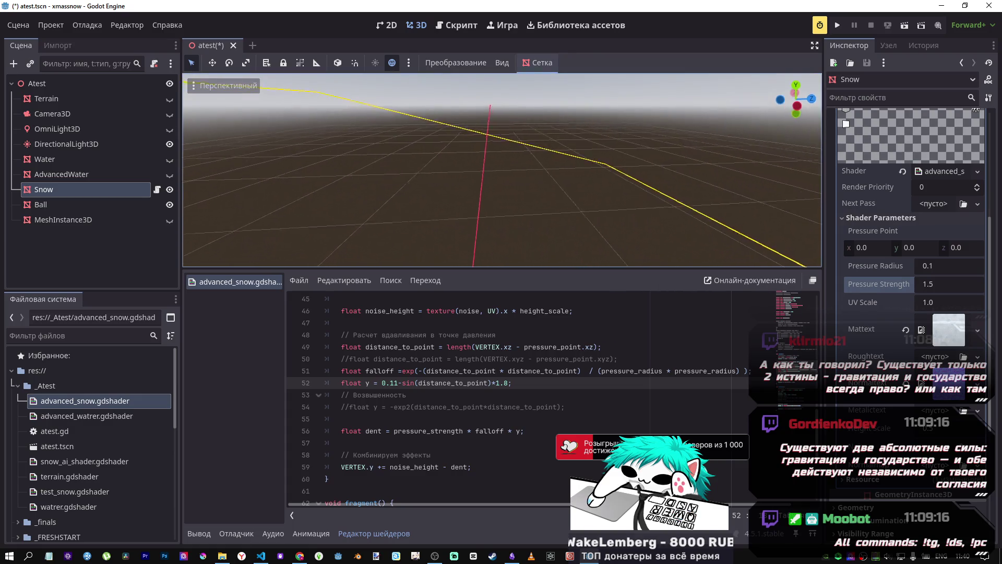
mouse_move(489, 172)
left_mouse_down()
mouse_move(490, 209)
mouse_move(549, 178)
left_mouse_up()
left_click_drag(495, 91, 495, 92)
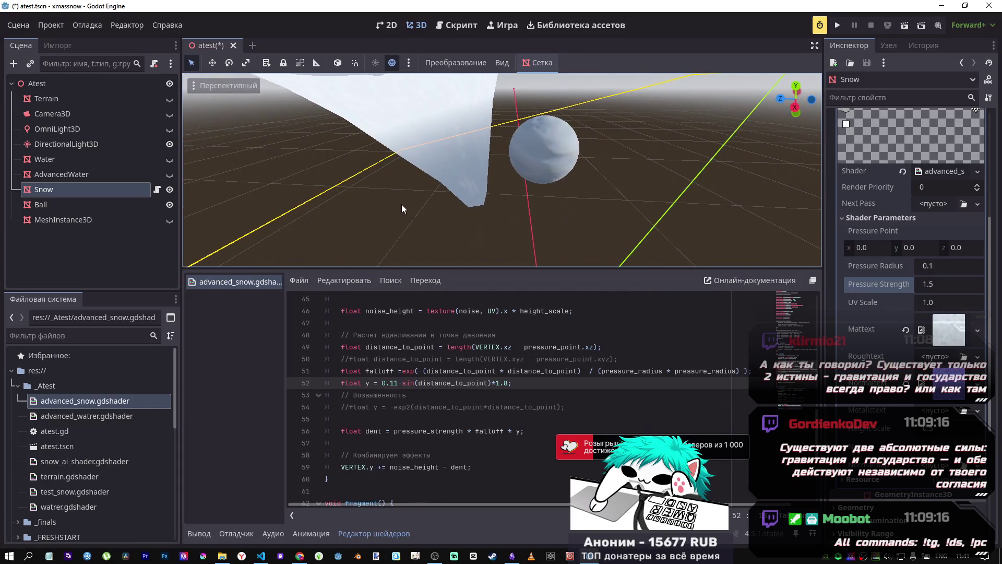
left_click_drag(580, 147, 581, 146)
left_click_drag(551, 183, 550, 183)
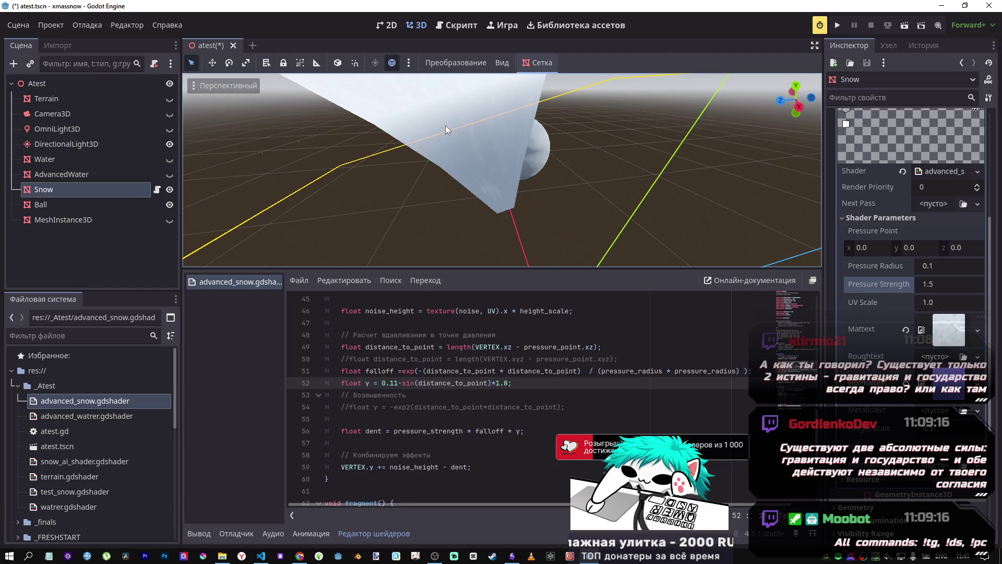
left_click_drag(467, 99, 466, 99)
left_click_drag(552, 114, 537, 142)
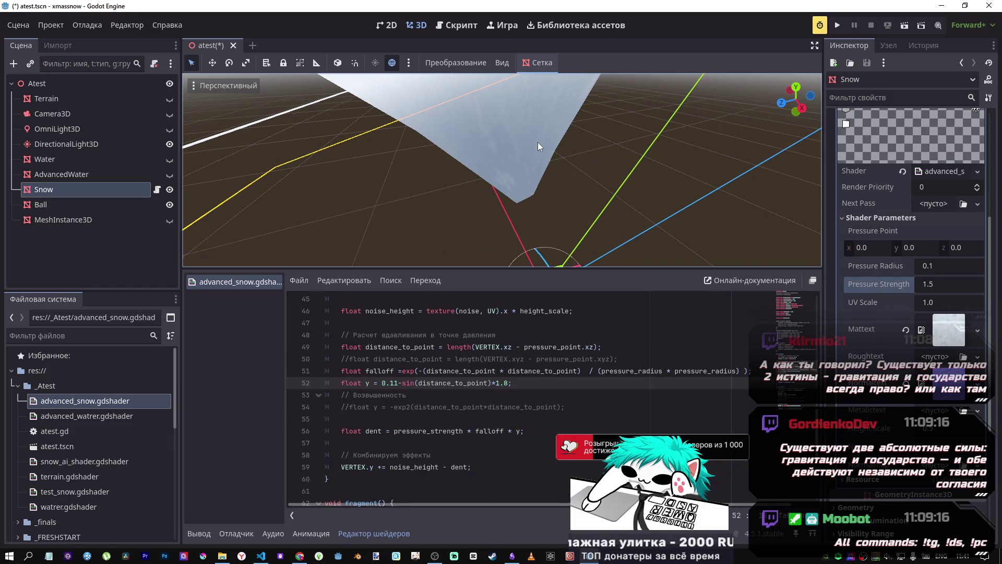
mouse_move(518, 138)
left_mouse_down()
mouse_move(550, 240)
mouse_move(577, 265)
mouse_move(614, 267)
left_mouse_up()
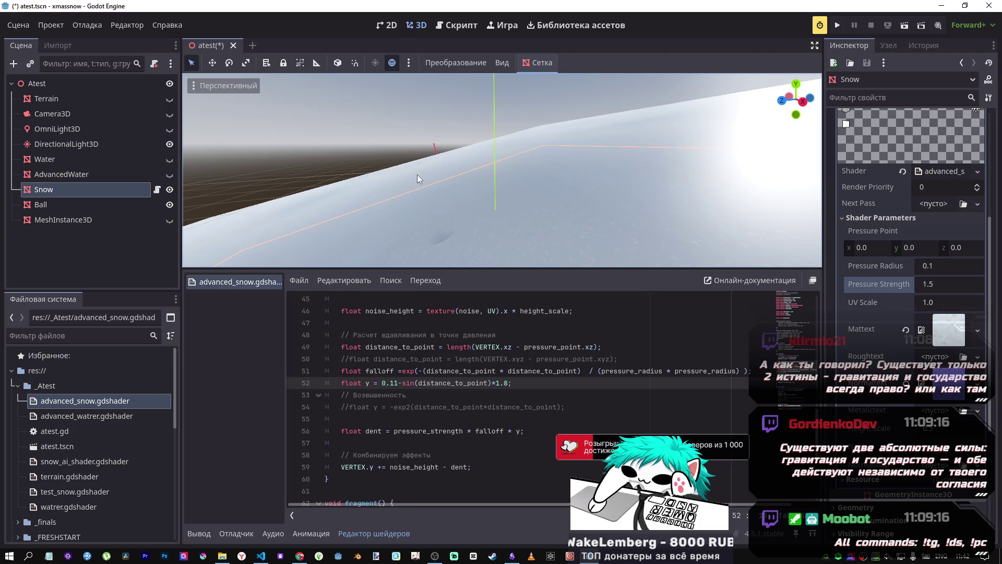
key("f")
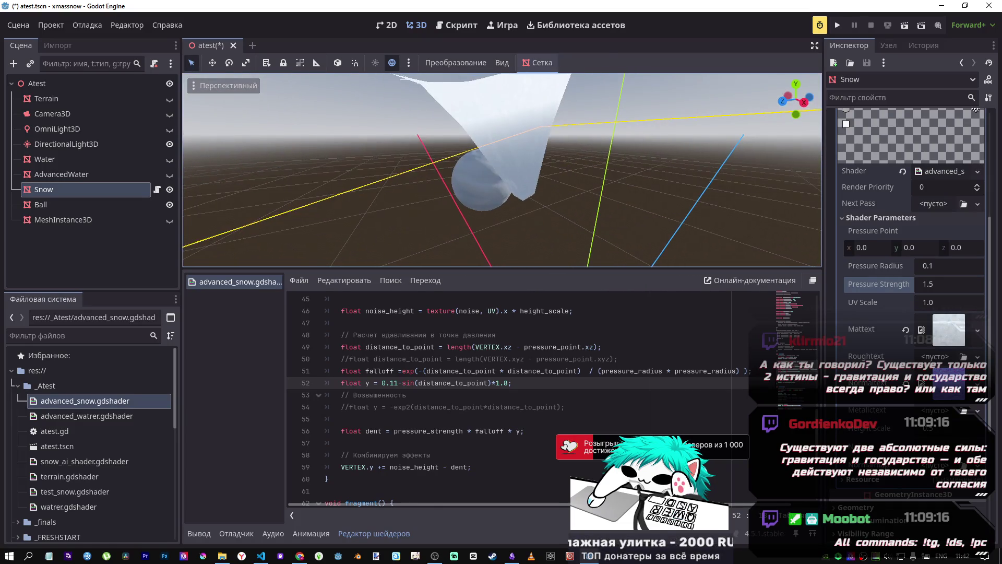
scroll(459, 442, "down", 4)
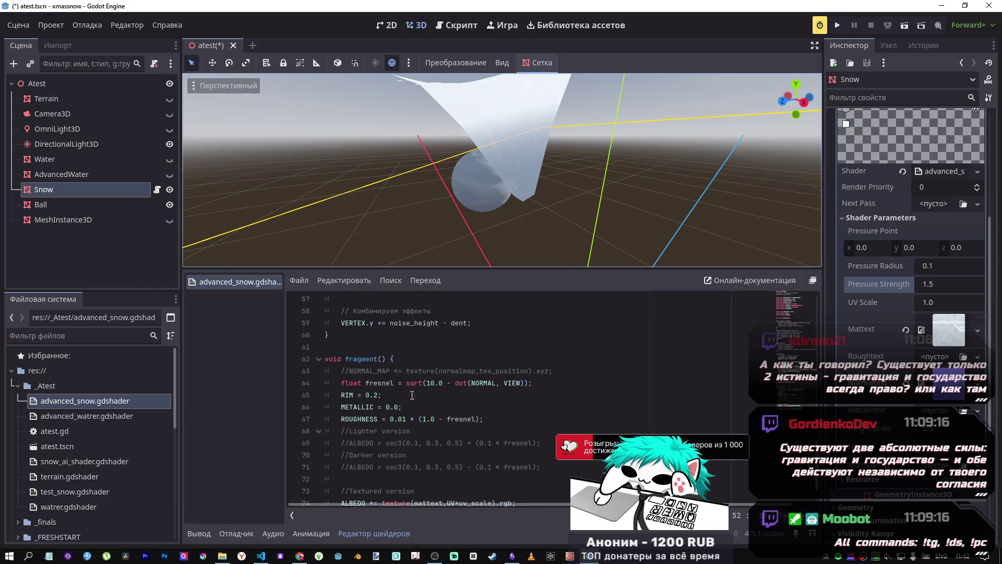
scroll(392, 384, "down", 1)
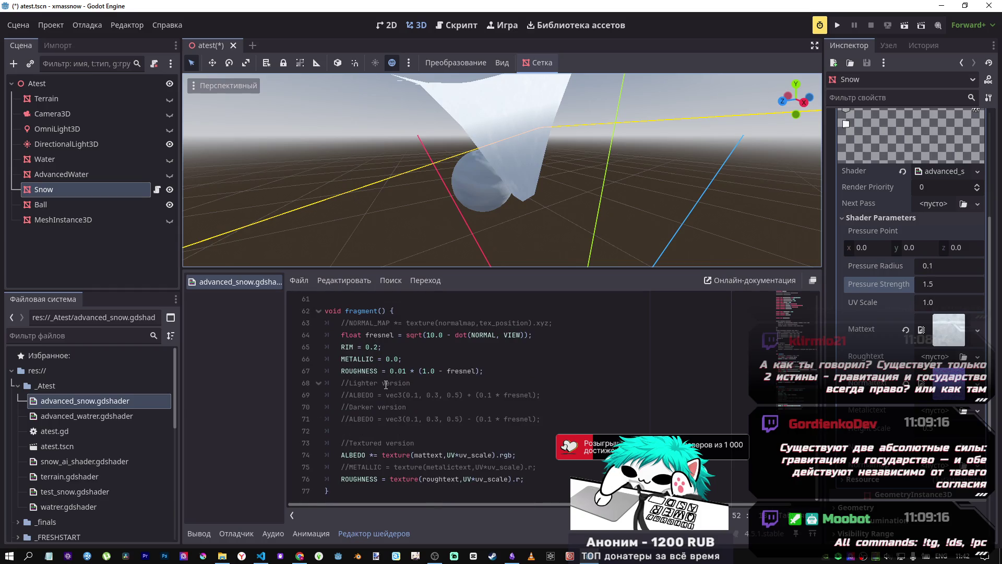
scroll(384, 387, "up", 4)
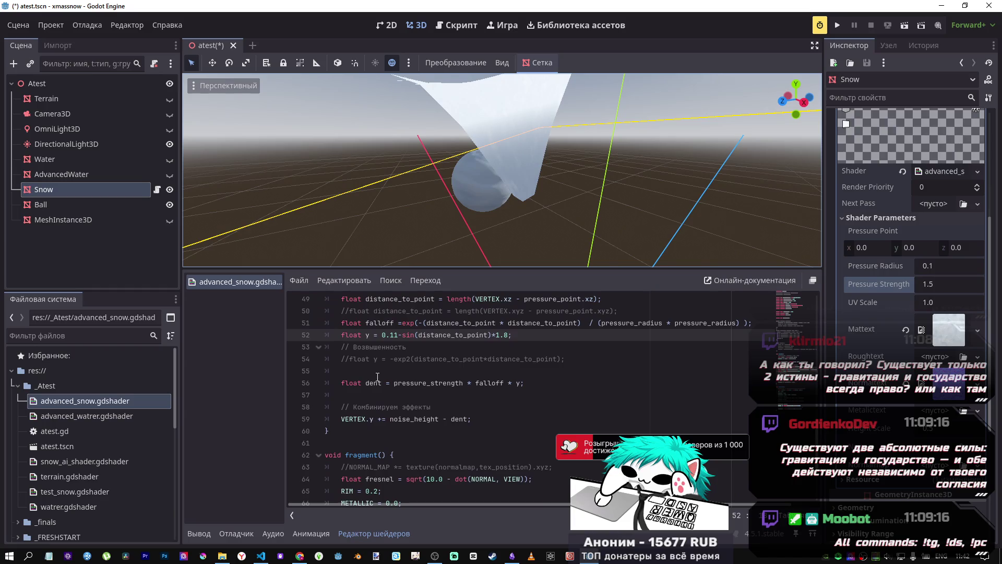
scroll(376, 376, "down", 4)
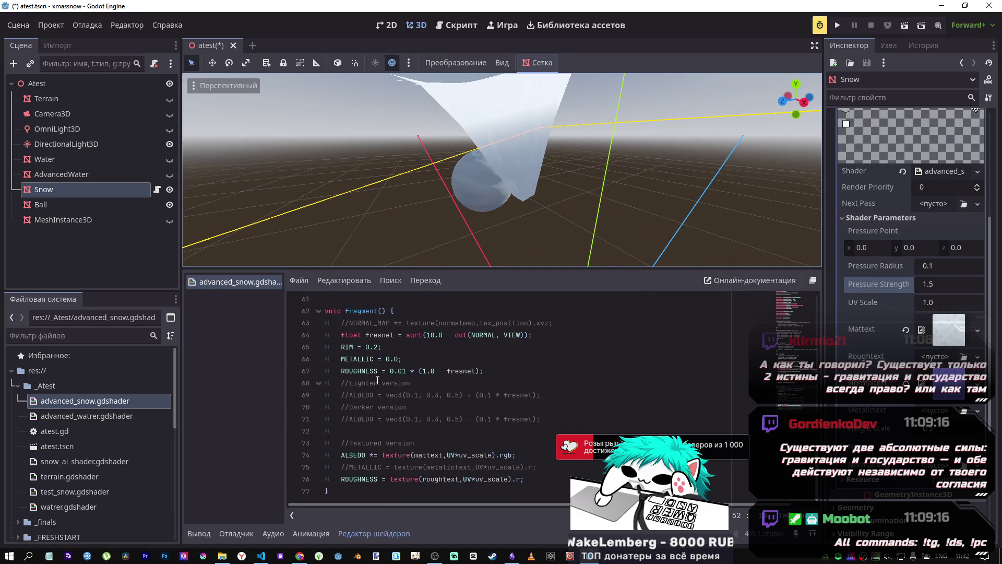
scroll(376, 376, "up", 4)
mouse_move(415, 419)
left_mouse_down()
mouse_move(451, 419)
mouse_move(378, 419)
mouse_move(471, 418)
left_mouse_up()
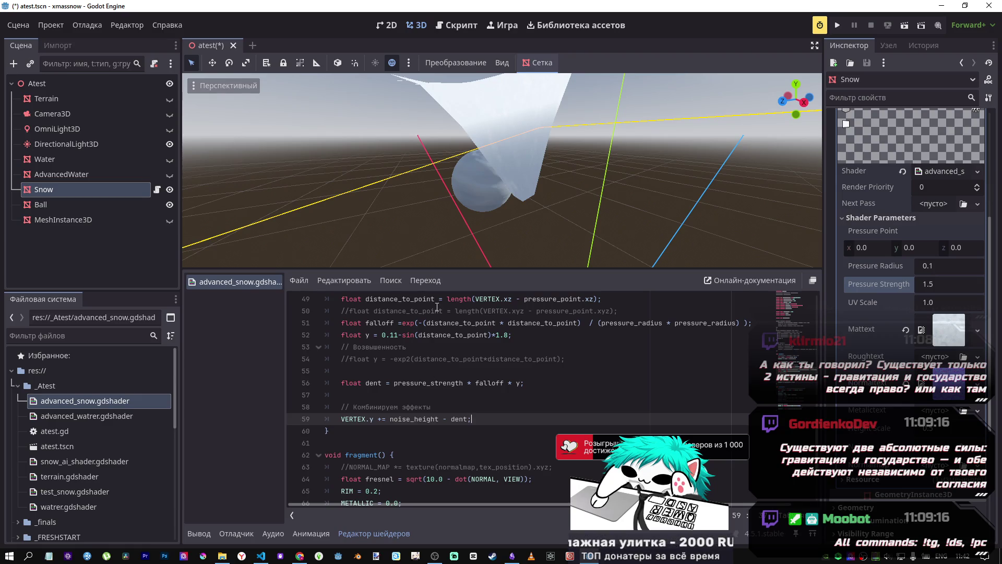
left_click_drag(459, 187, 428, 187)
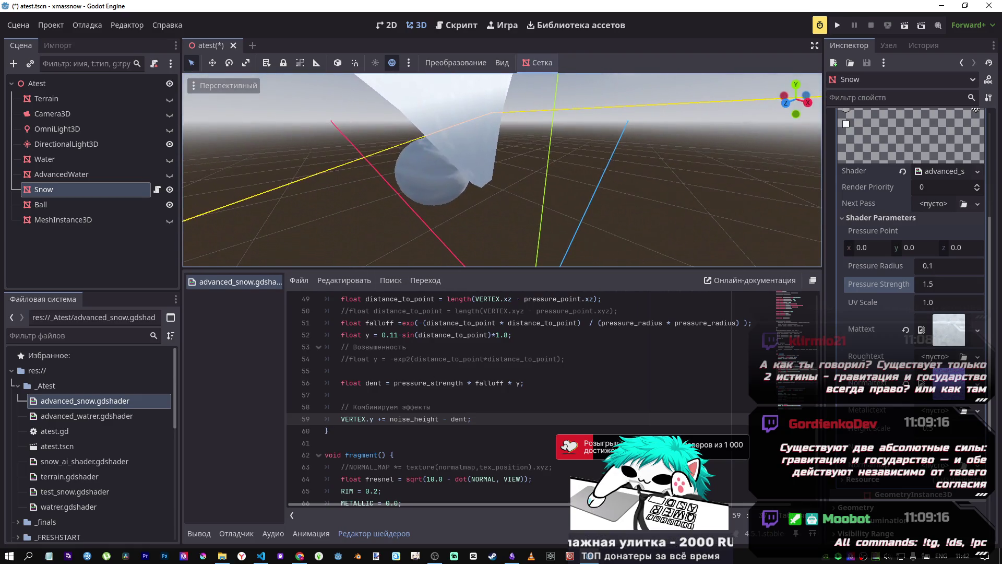
scroll(458, 443, "down", 4)
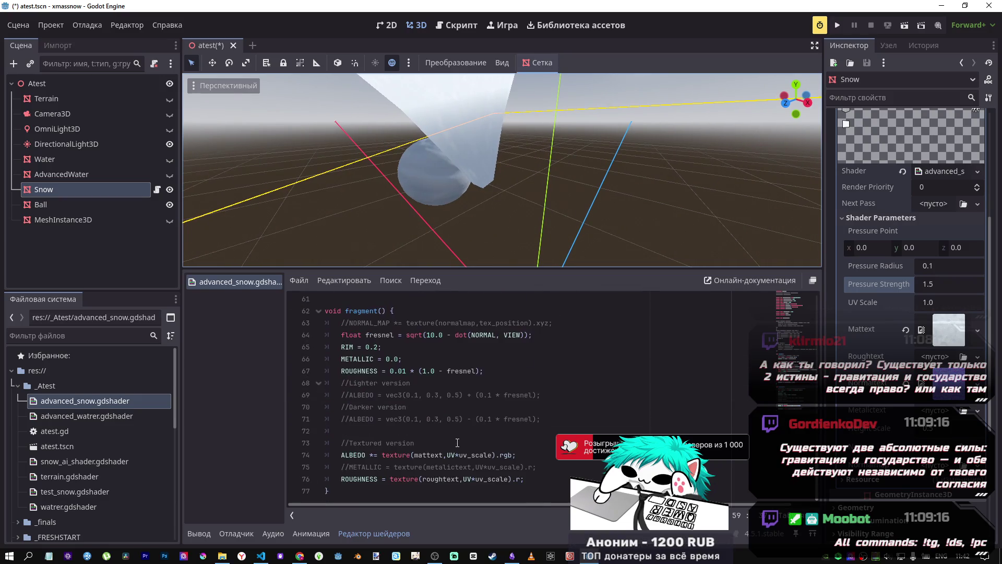
mouse_move(341, 455)
left_mouse_down()
mouse_move(348, 467)
mouse_move(540, 464)
left_mouse_up()
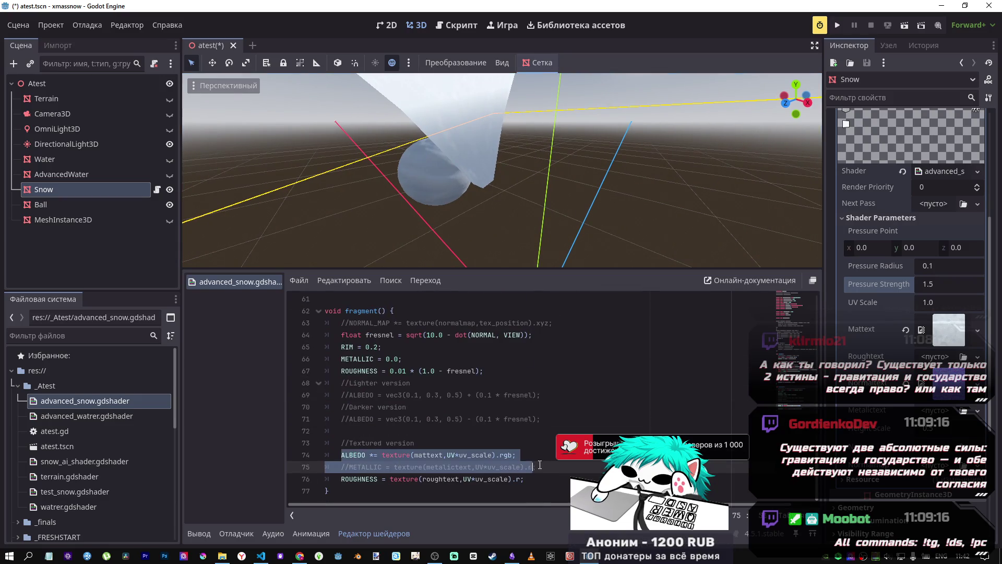
left_click(549, 465)
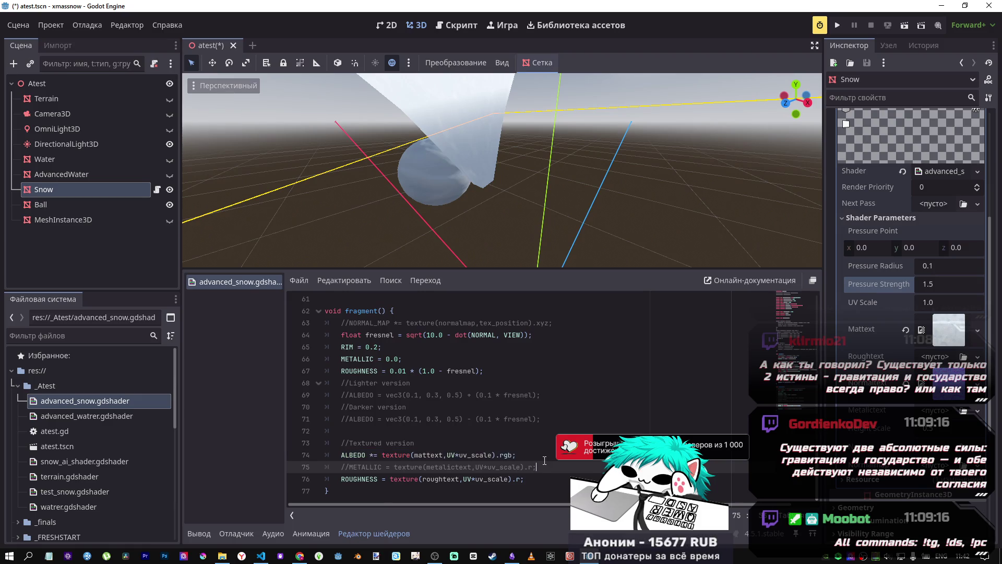
scroll(540, 458, "up", 2)
left_click(421, 347)
left_click(468, 346, "shift")
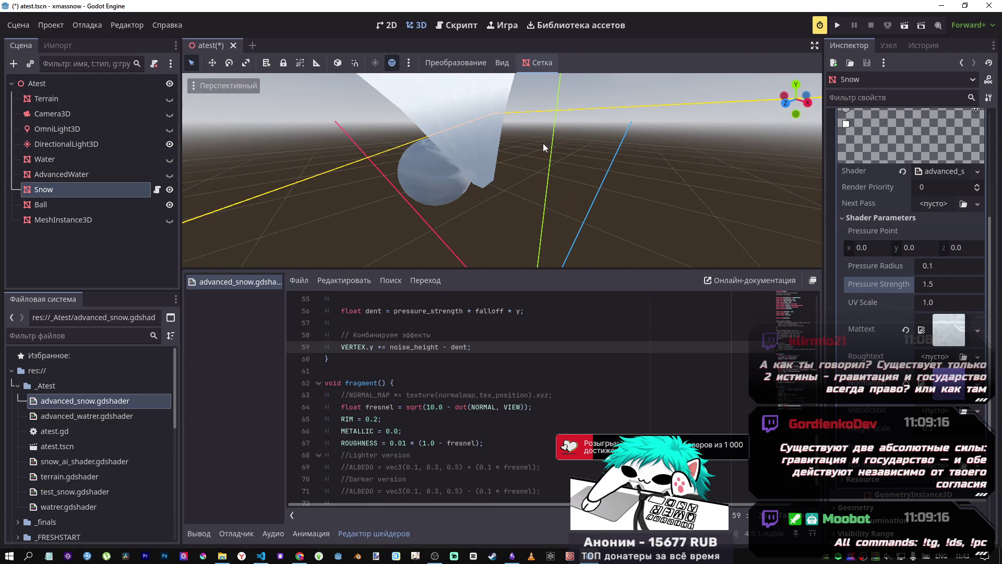
scroll(919, 395, "down", 3)
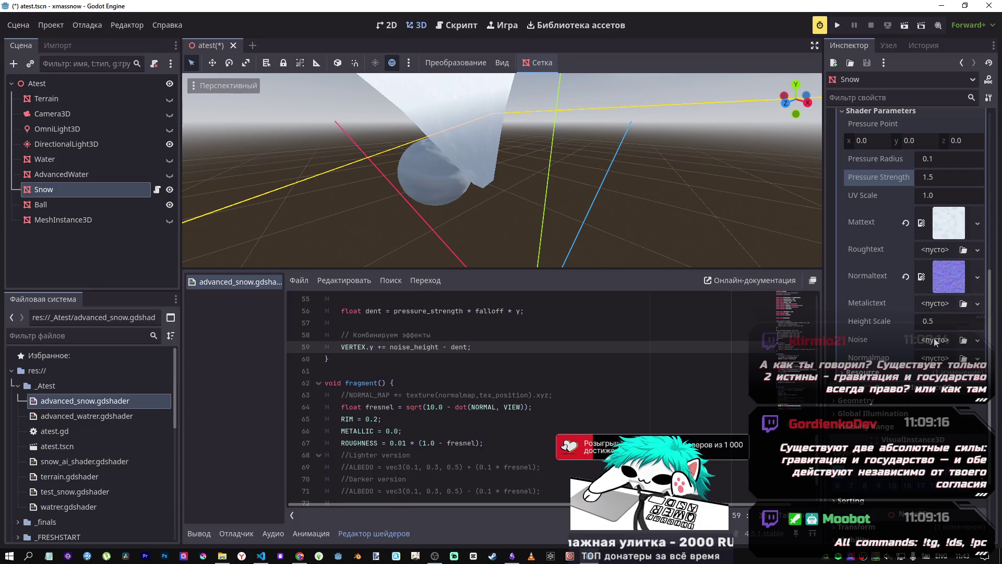
Orbit along the snow and inspect the DirectionalLight3D, Snow (Height Scale 0.5) and Ball nodes.
mouse_move(501, 172)
left_mouse_down()
mouse_move(418, 141)
mouse_move(529, 98)
left_mouse_up()
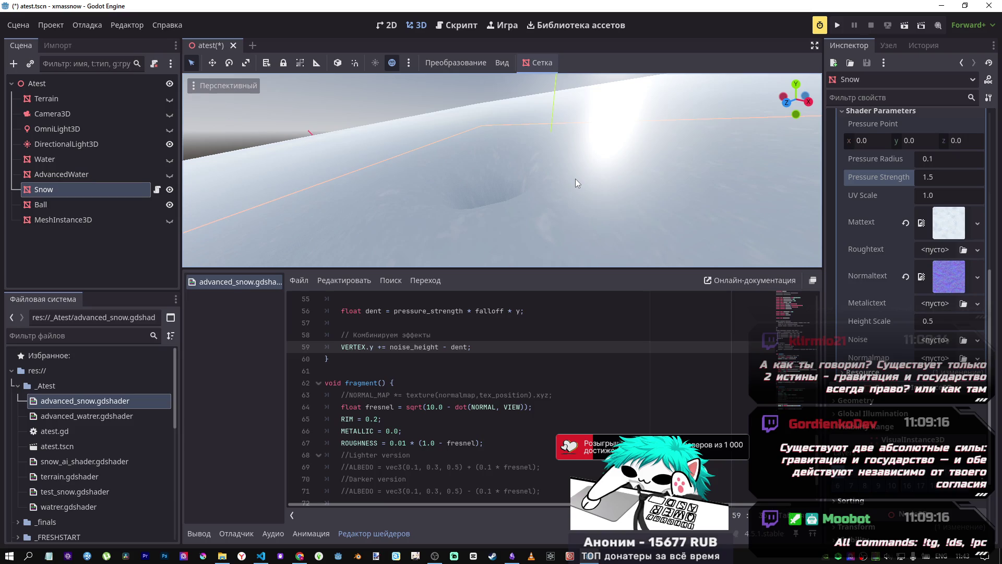
left_click_drag(589, 164, 517, 191)
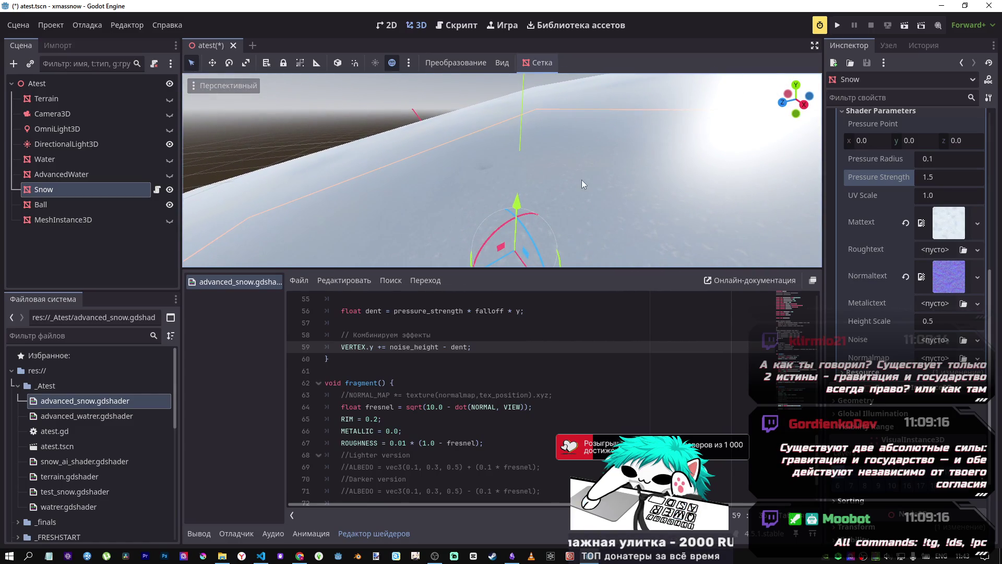
left_click(61, 144)
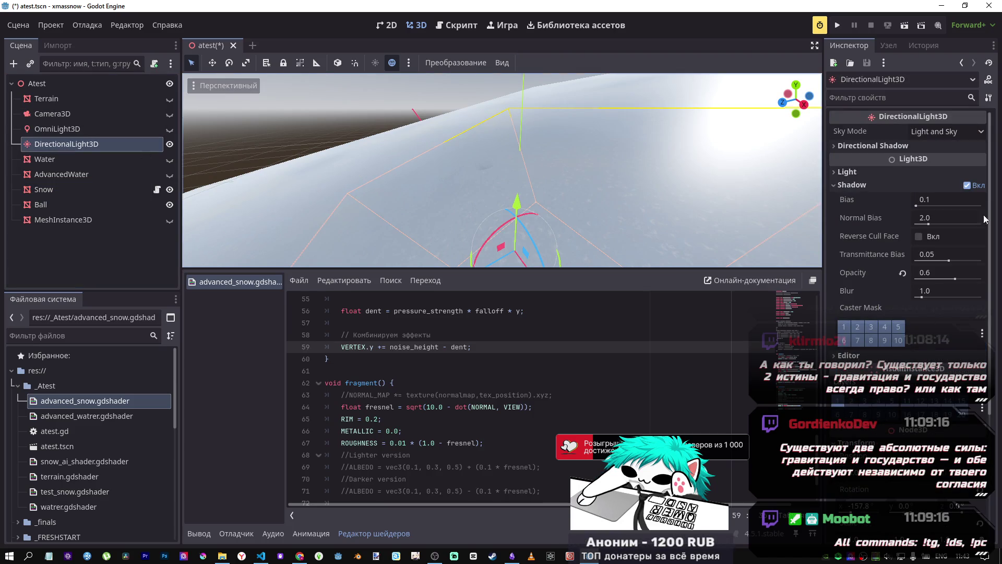
left_click(70, 192)
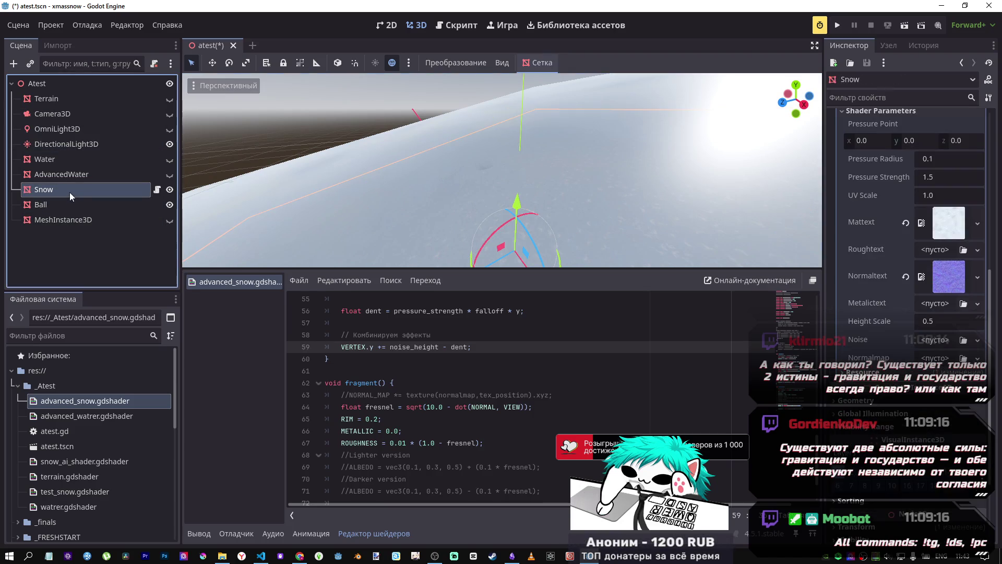
left_click(64, 205)
left_click_drag(501, 173, 485, 174)
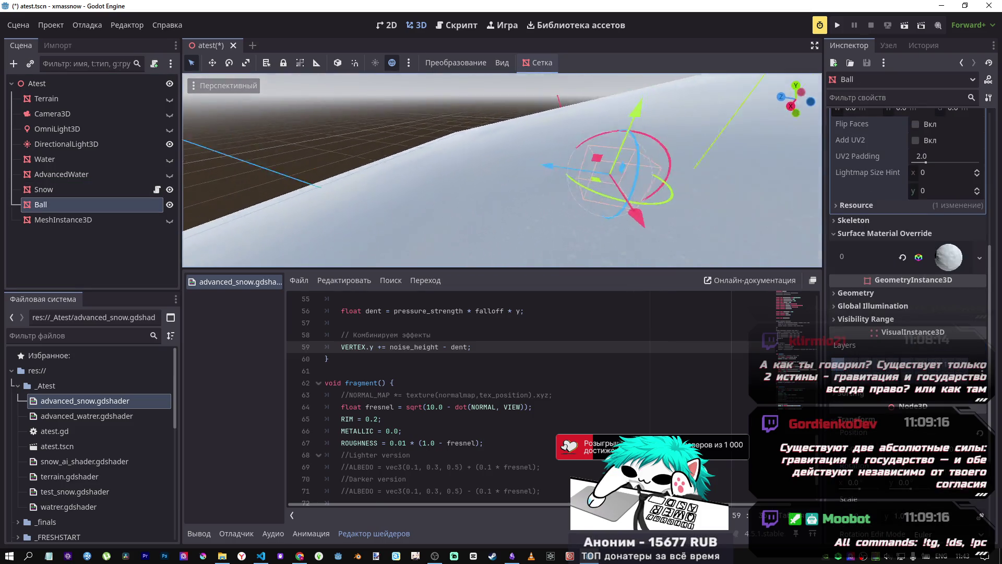
left_click(96, 178)
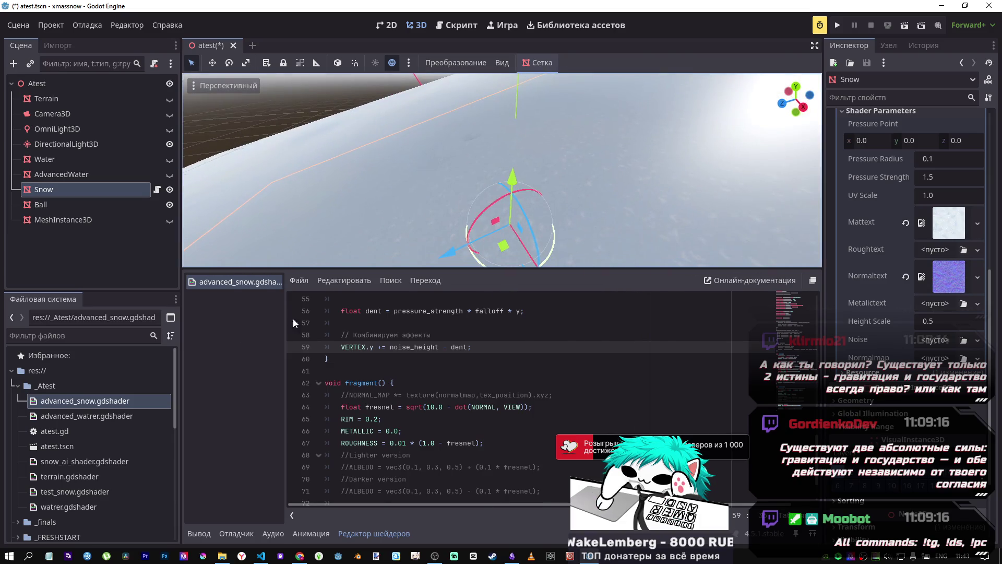
scroll(959, 407, "down", 3)
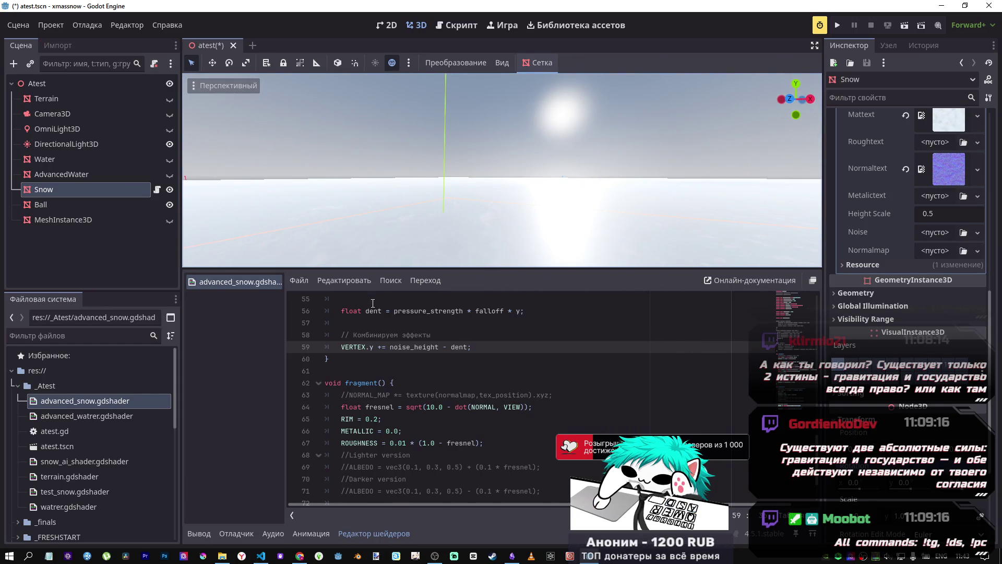
left_click(101, 144)
Tilt the directional light to a new angle, then try Normal Bias and reset it to 2.0.
key("f")
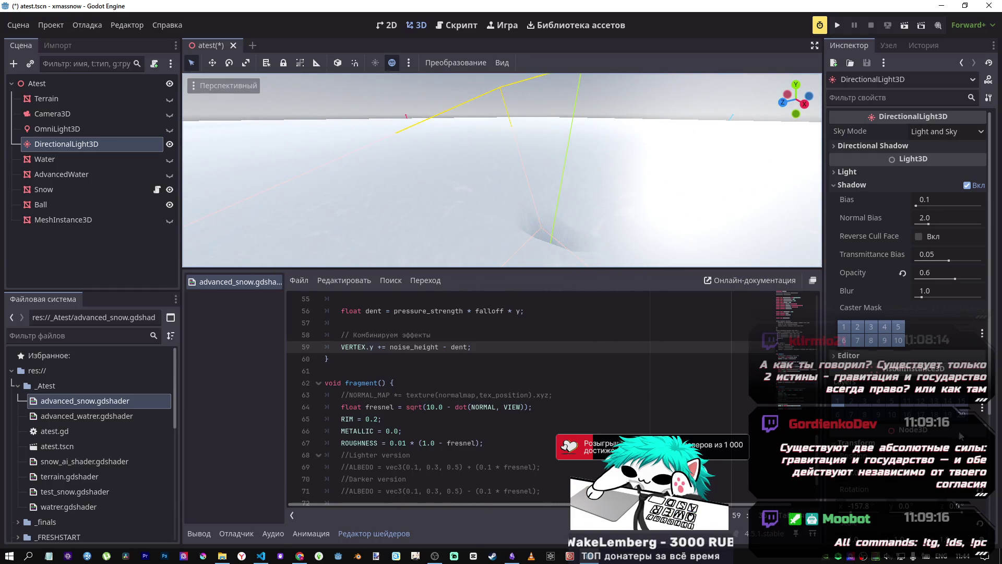
left_click_drag(861, 506, 860, 507)
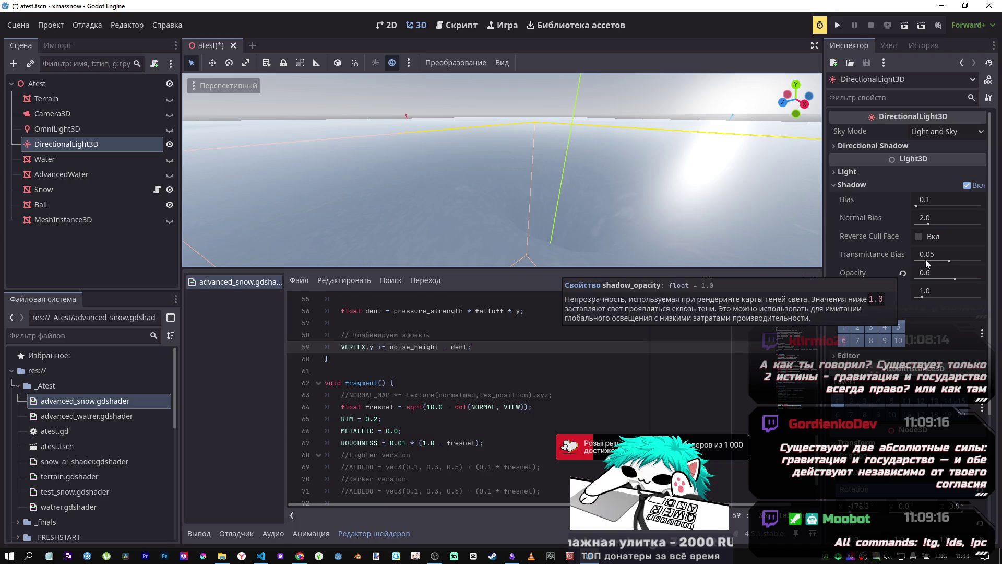
mouse_move(928, 225)
left_mouse_down()
mouse_move(954, 227)
mouse_move(884, 223)
mouse_move(930, 226)
left_mouse_up()
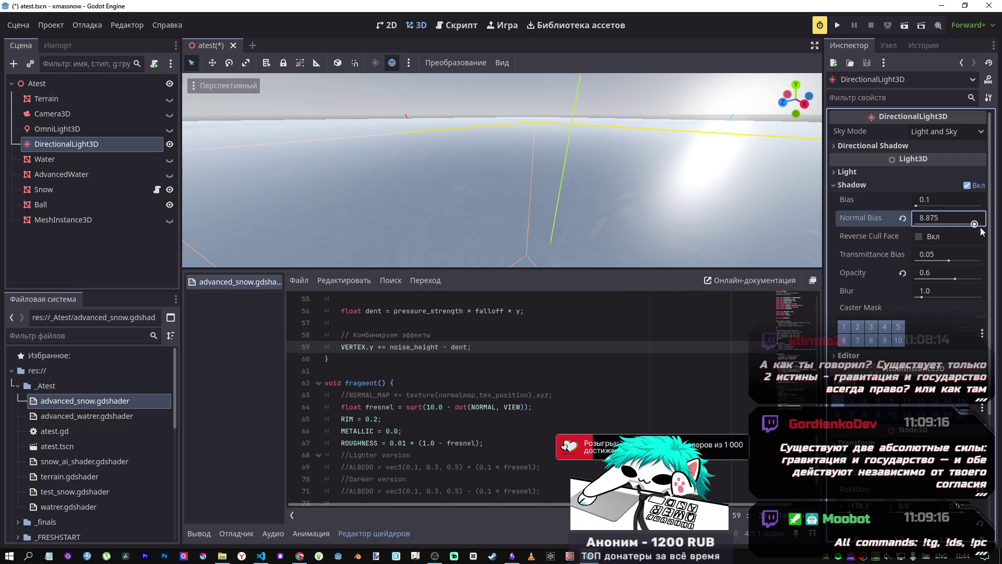
left_click(903, 218)
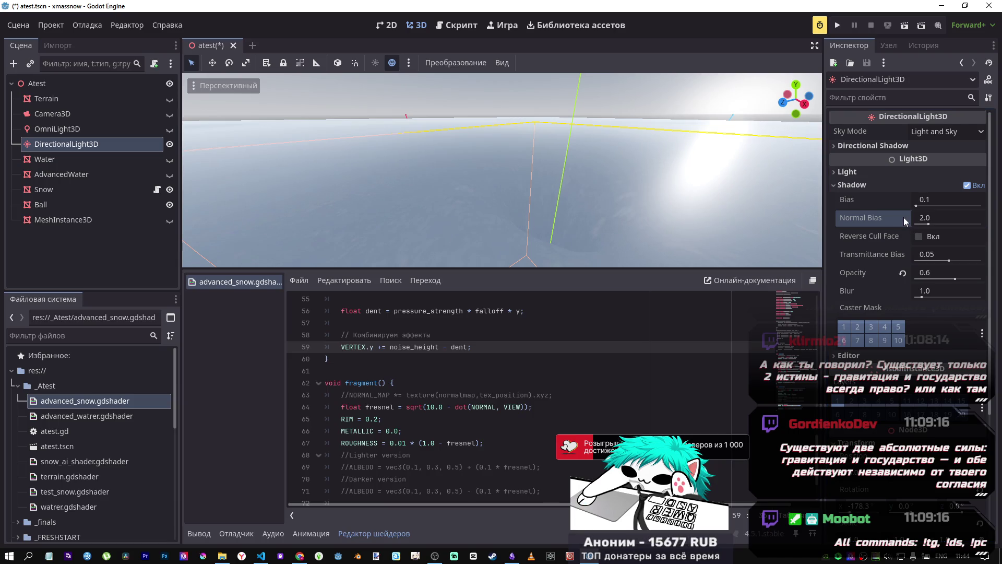
Try a higher shadow Bias, reset it to 0.1, and raise the light's Energy to 16.
left_click_drag(917, 205, 976, 210)
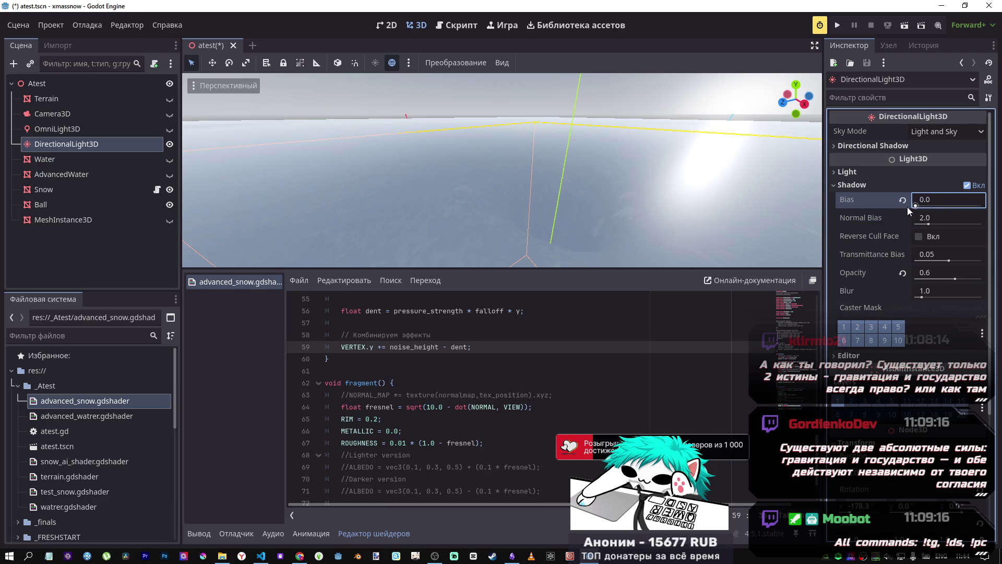
left_click_drag(882, 208, 935, 211)
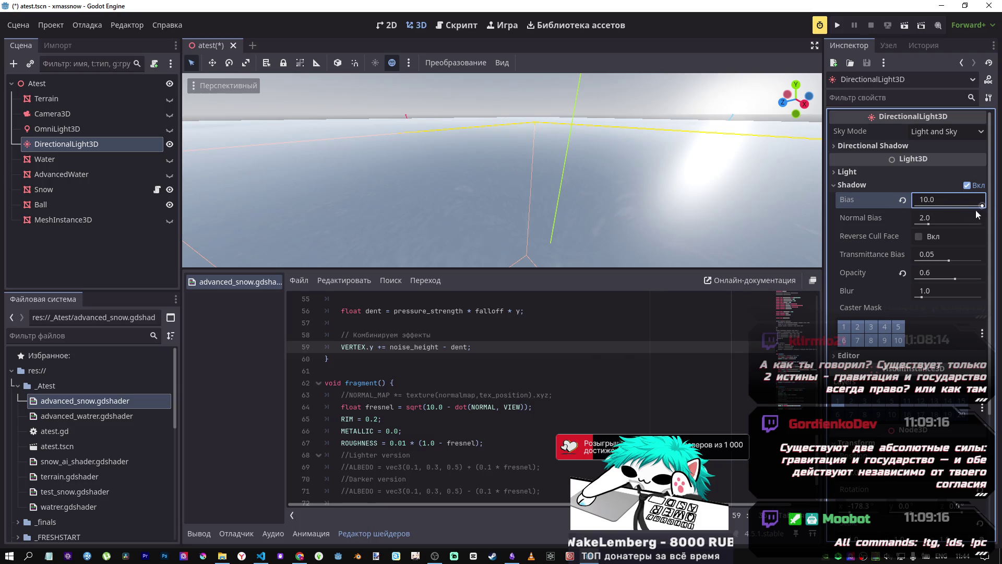
left_click(902, 202)
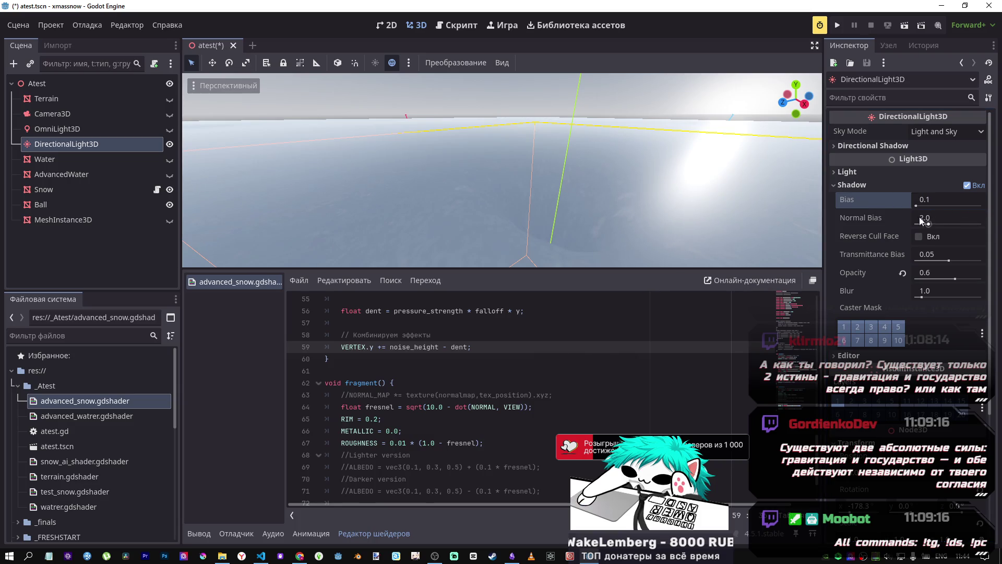
left_click(876, 174)
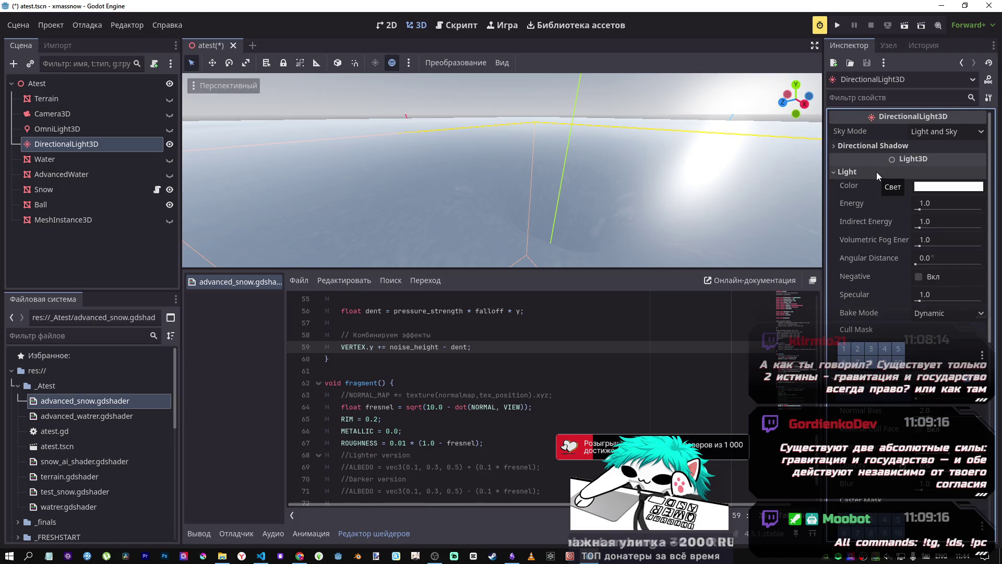
mouse_move(924, 210)
left_mouse_down()
mouse_move(956, 208)
mouse_move(915, 209)
mouse_move(983, 206)
left_mouse_up()
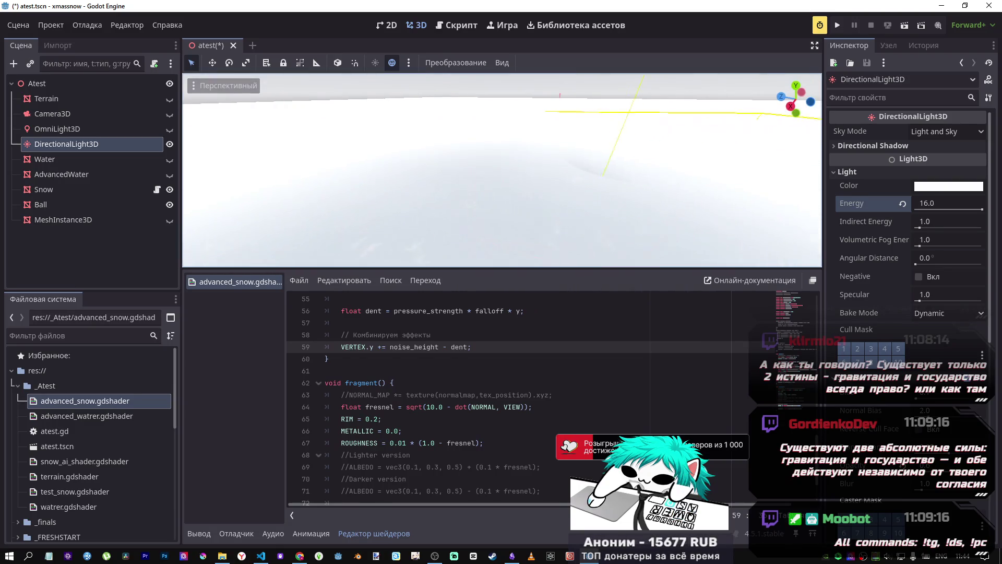
Reset the directional light's Energy to 1.0 and rotate it to −164.3° on X.
left_click(898, 205)
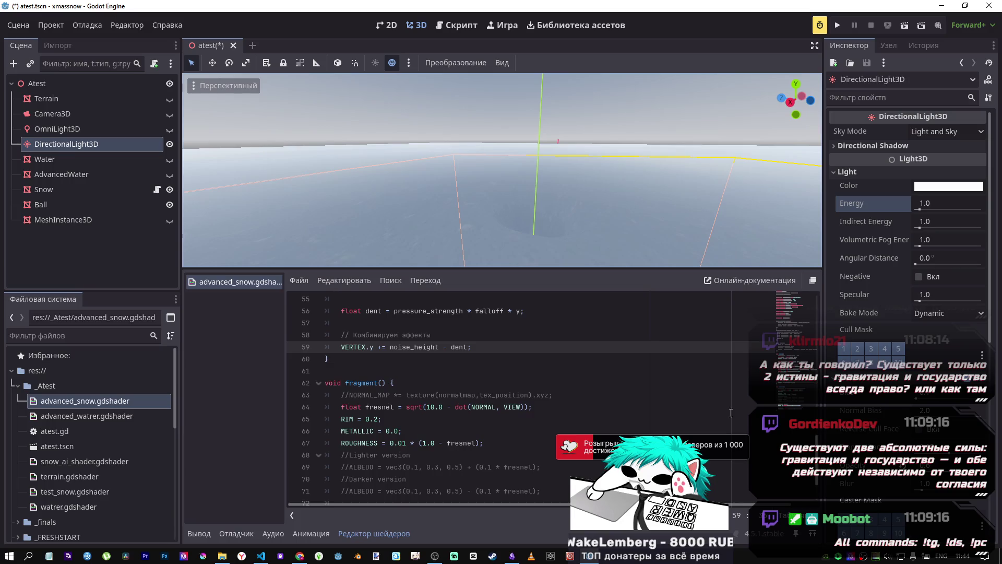
left_click(57, 129)
left_click(66, 143)
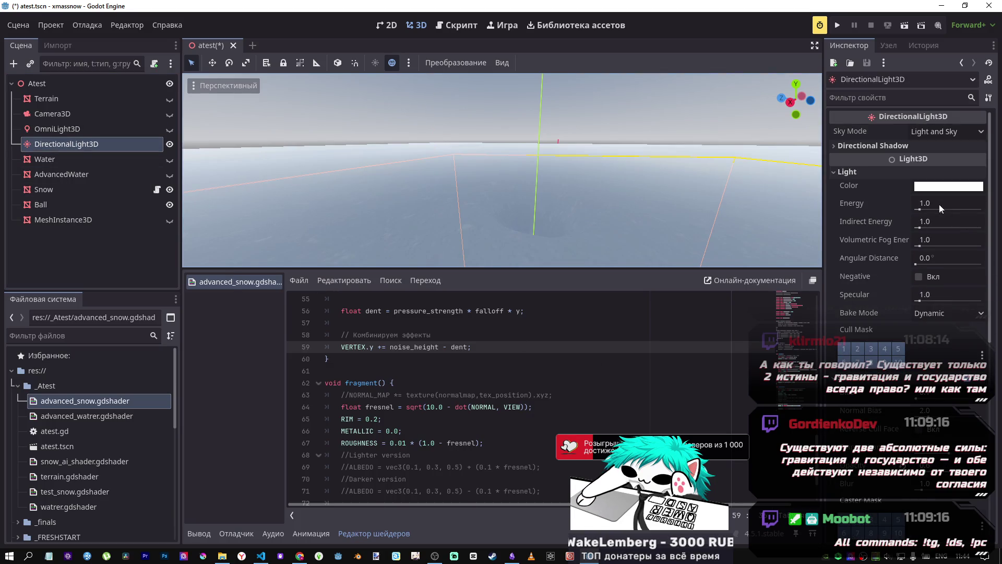
scroll(901, 321, "down", 10)
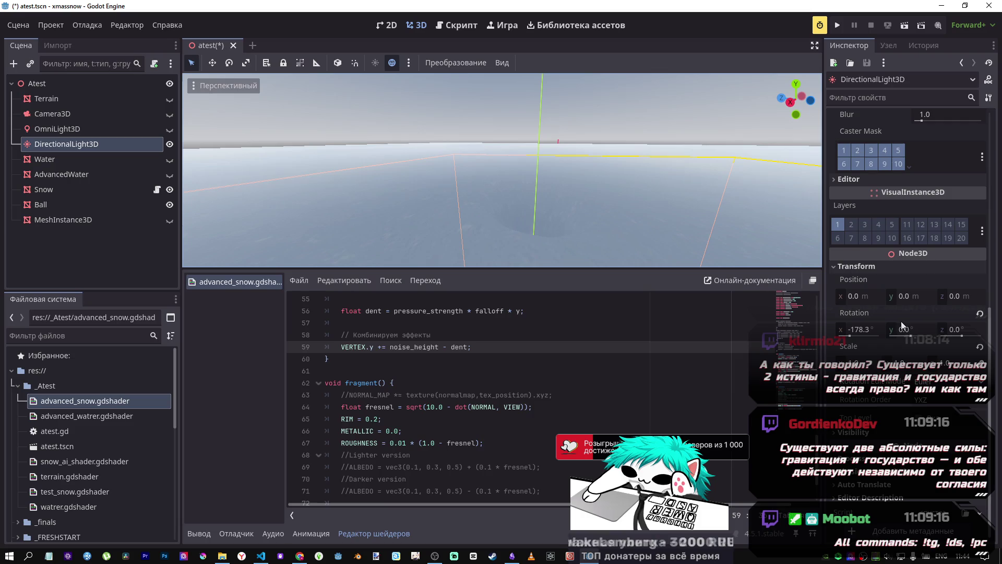
mouse_move(852, 334)
left_mouse_down()
mouse_move(843, 336)
mouse_move(855, 336)
left_mouse_up()
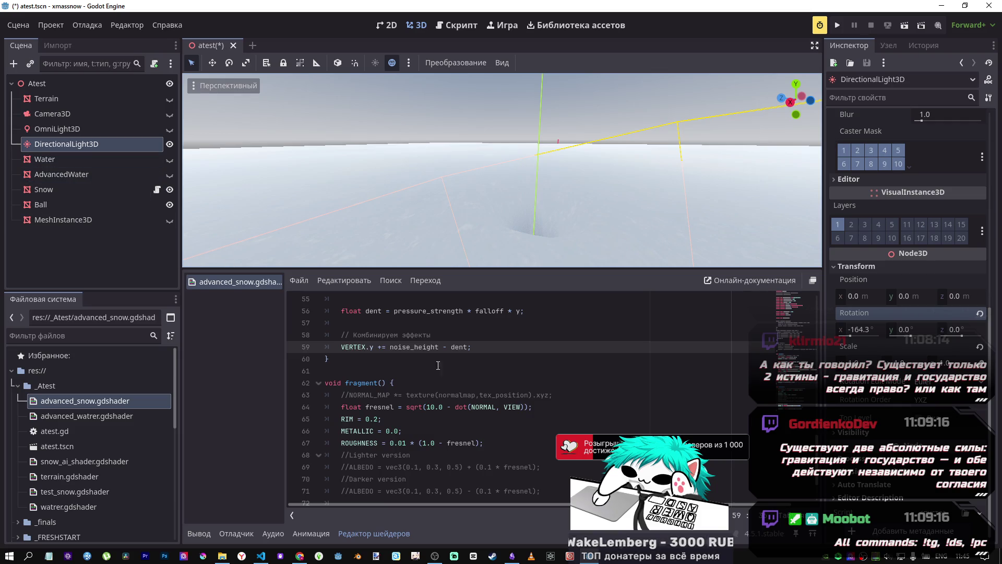
scroll(449, 354, "up", 3)
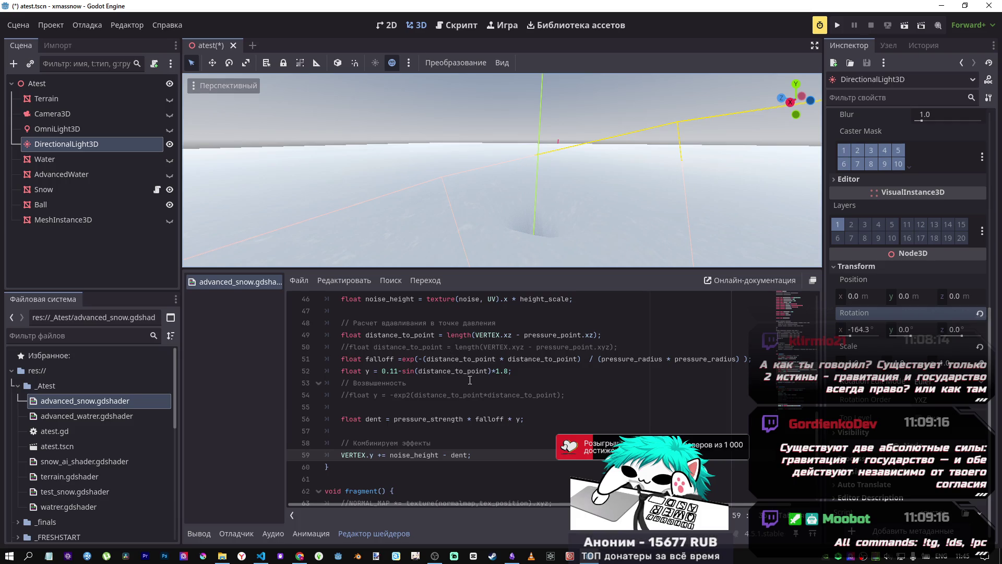
left_click(384, 371)
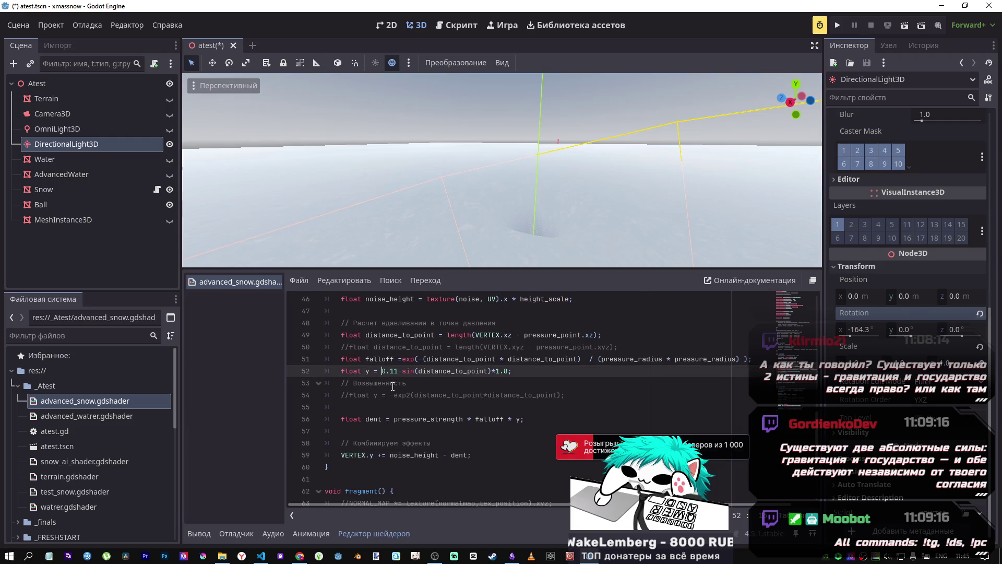
Try 10.11 as line 52's sine coefficient, then restore it to 0.11.
type("1")
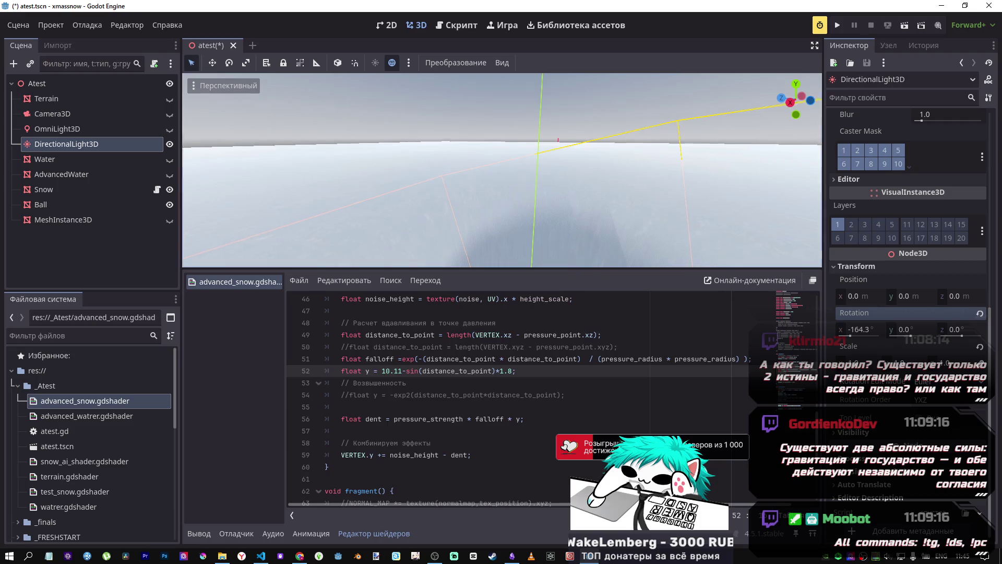
type("f")
mouse_move(510, 172)
left_mouse_down()
mouse_move(470, 157)
mouse_move(480, 177)
mouse_move(501, 173)
mouse_move(480, 167)
mouse_move(495, 162)
mouse_move(578, 250)
left_mouse_up()
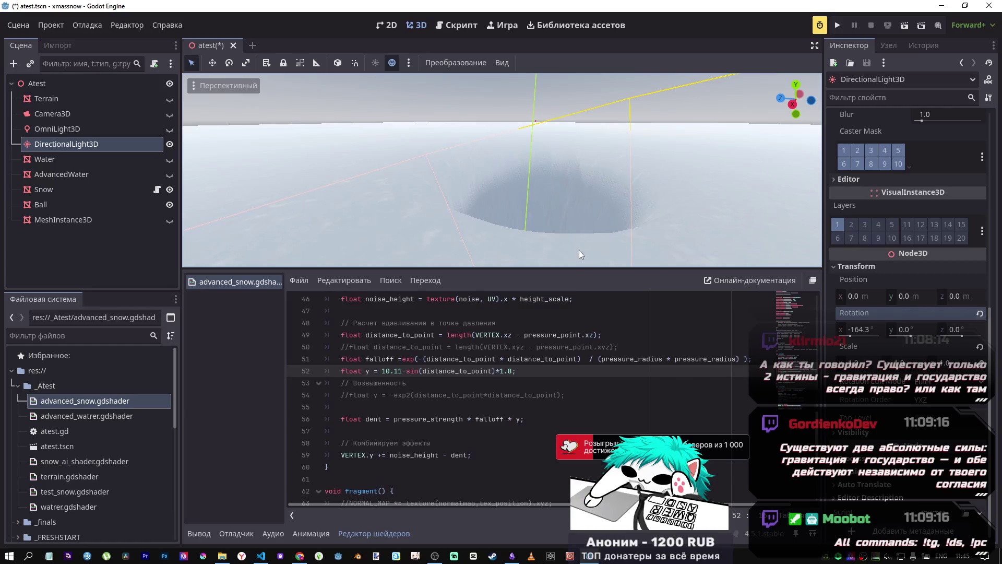
key("BackSpace")
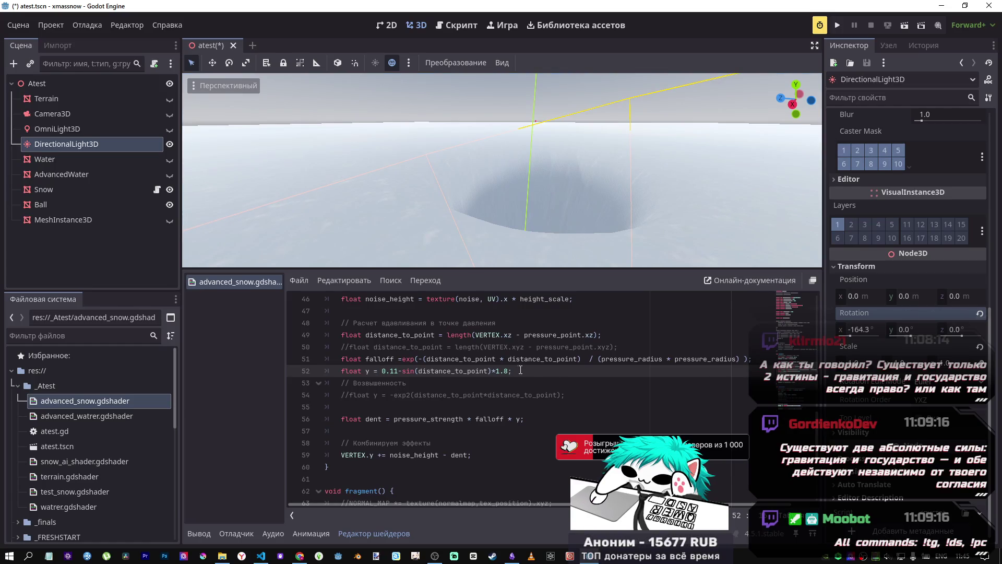
Change line 52's offset from 0.8 back to 1.8, view the snow mound, and save.
left_click(502, 370)
type("0")
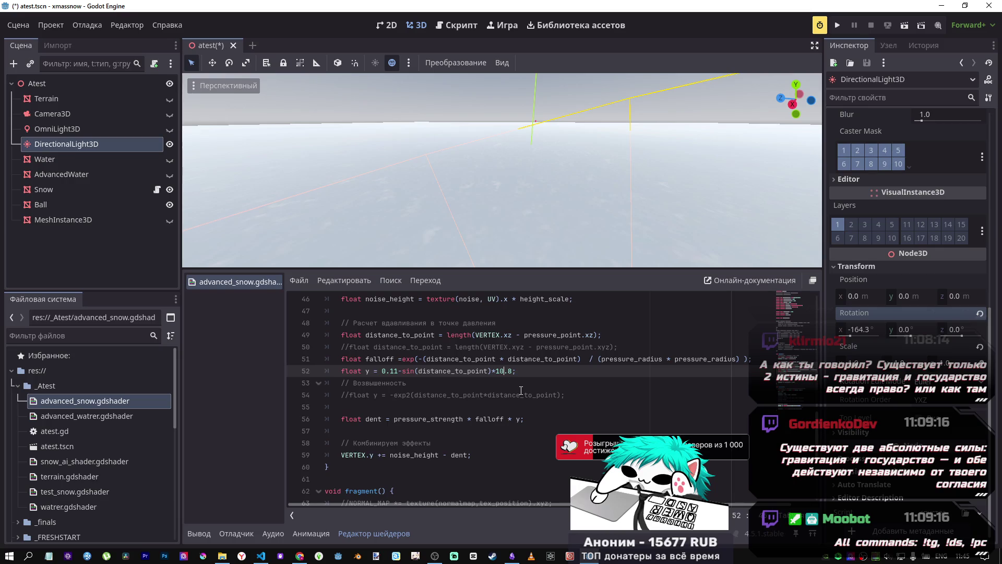
mouse_move(532, 264)
left_mouse_down()
mouse_move(554, 235)
mouse_move(554, 248)
mouse_move(553, 233)
mouse_move(554, 248)
mouse_move(564, 222)
mouse_move(543, 342)
left_mouse_up()
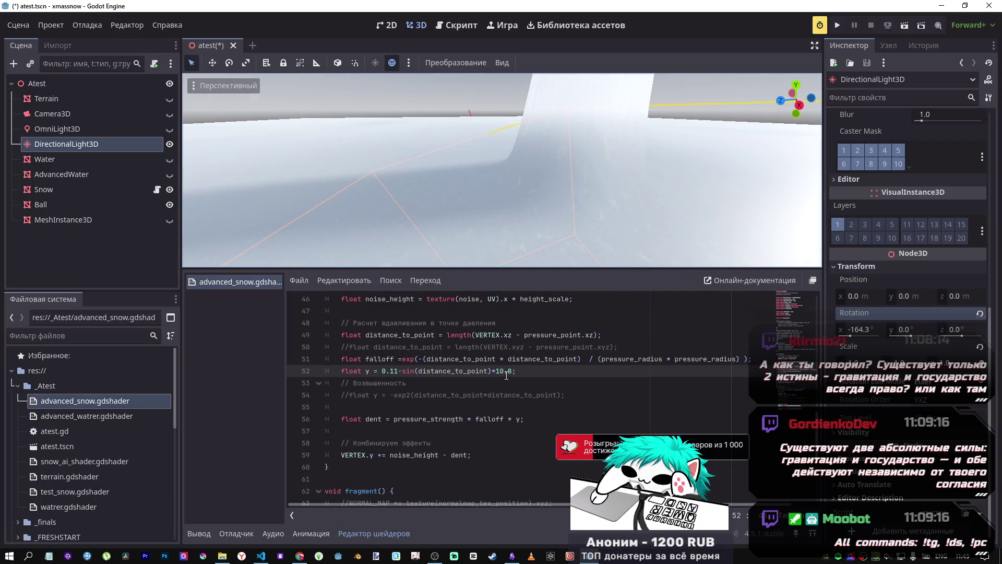
mouse_move(543, 251)
left_mouse_down()
mouse_move(538, 240)
mouse_move(565, 297)
left_mouse_up()
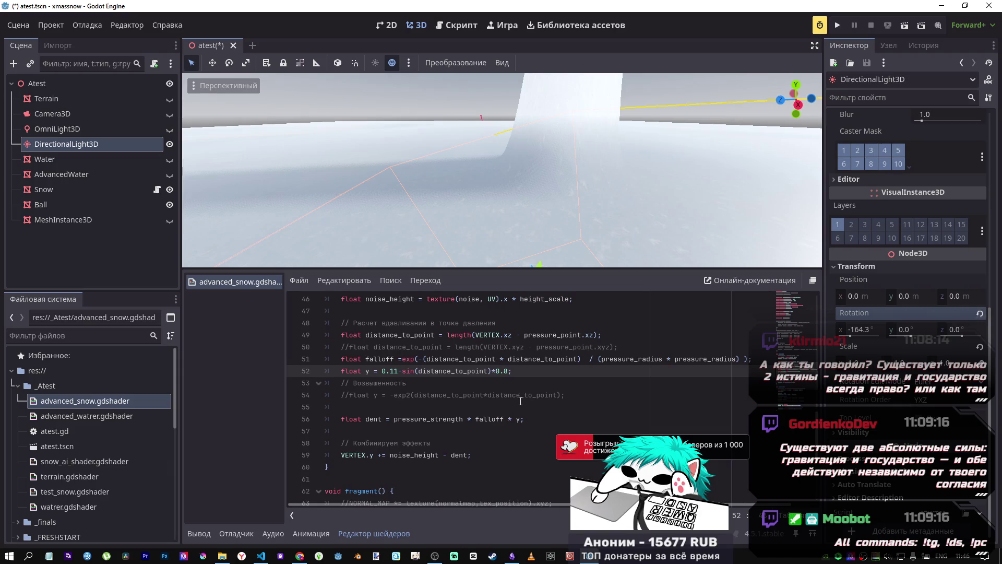
key("BackSpace")
type("1")
key("ctrl+s")
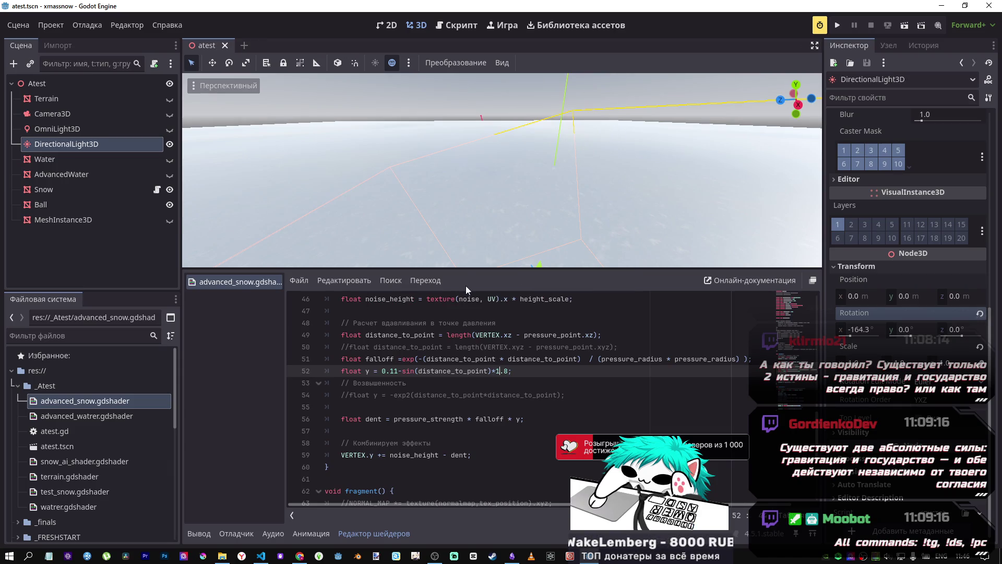
mouse_move(556, 184)
left_mouse_down()
mouse_move(508, 131)
mouse_move(555, 174)
left_mouse_up()
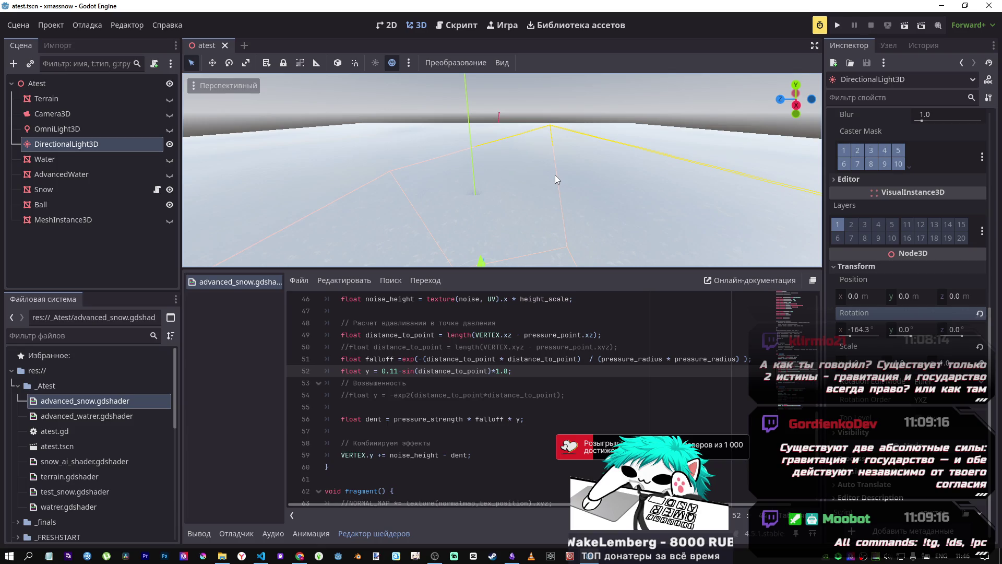
scroll(406, 369, "up", 10)
Uncomment the NORMAL_MAP line in the fragment shader and save to preview the snow normal map.
scroll(397, 369, "up", 1)
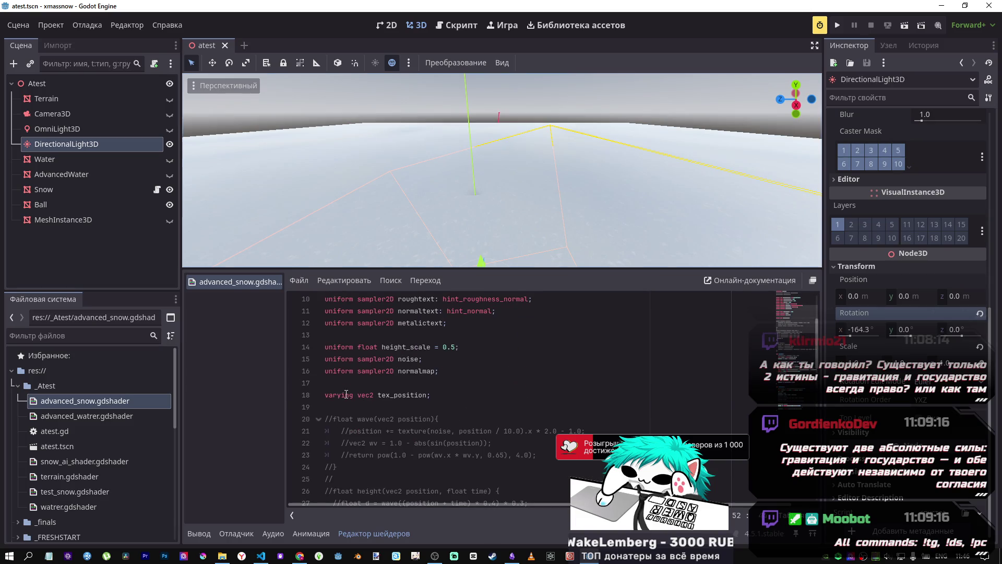
left_click_drag(346, 395, 335, 395)
scroll(446, 412, "down", 12)
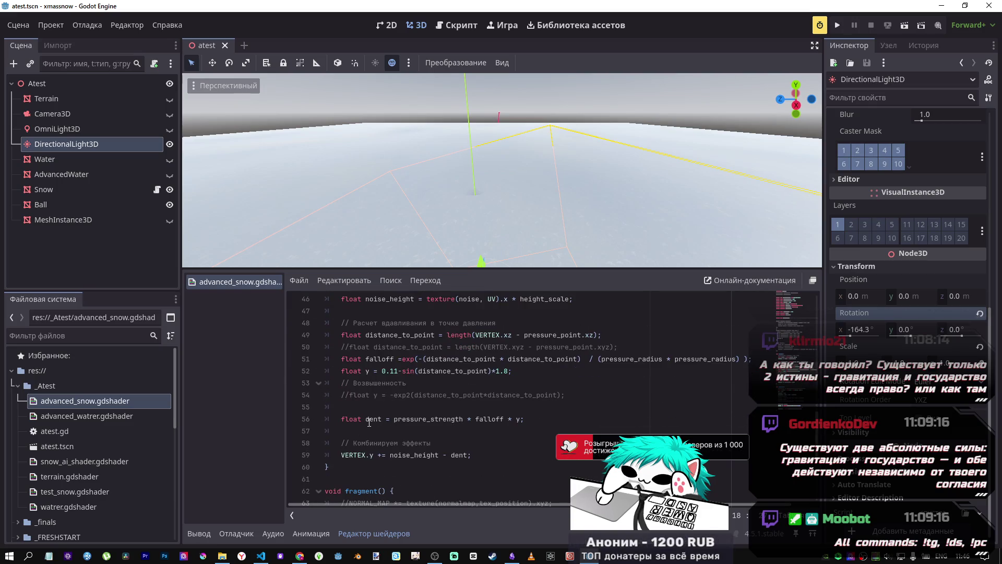
scroll(393, 335, "down", 5)
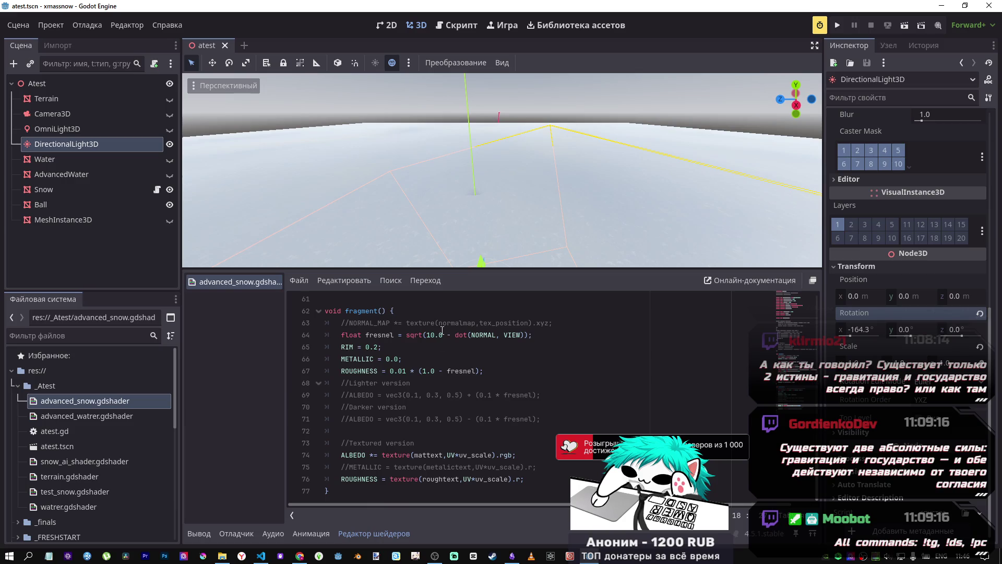
left_click(441, 326)
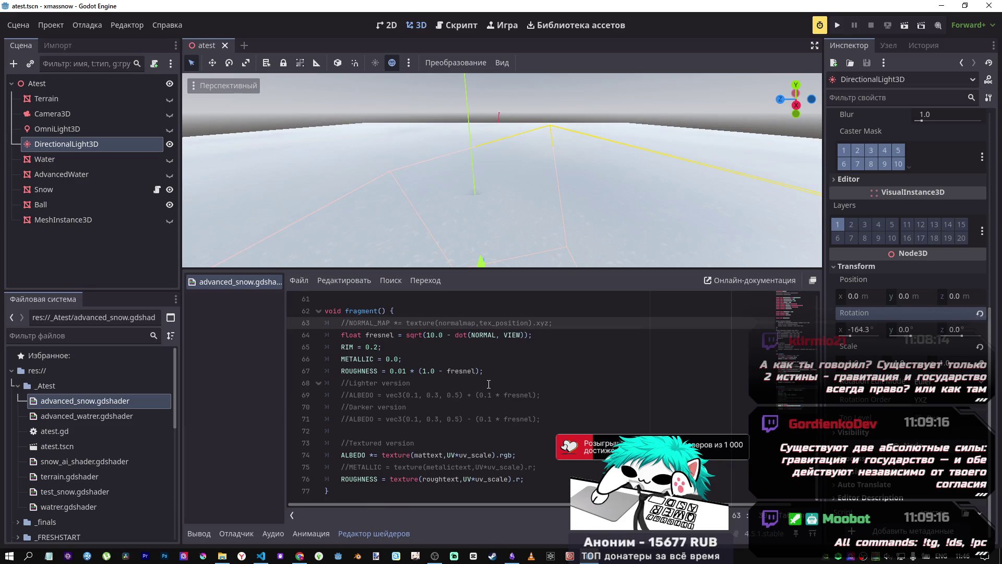
key("ctrl+k")
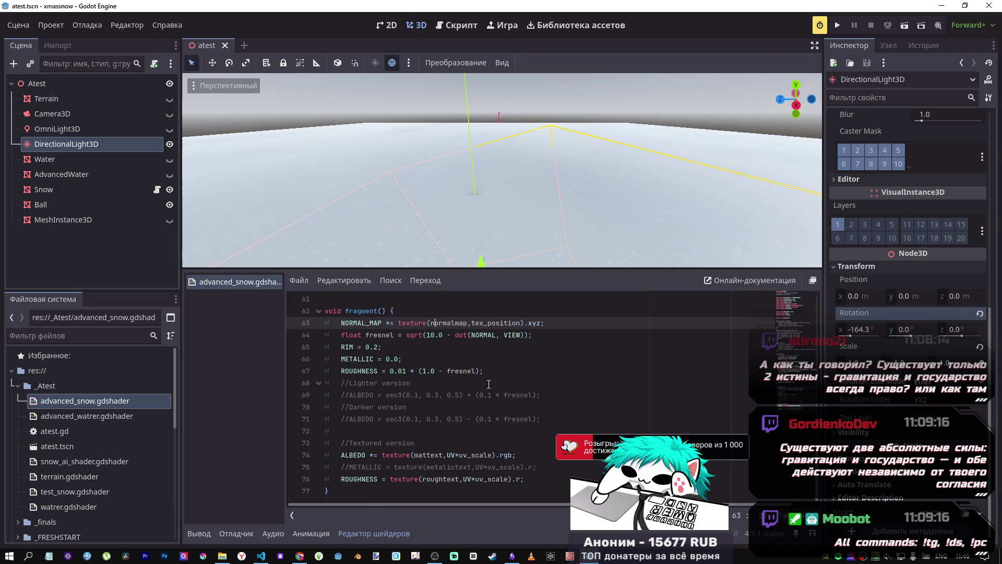
key("ctrl+s")
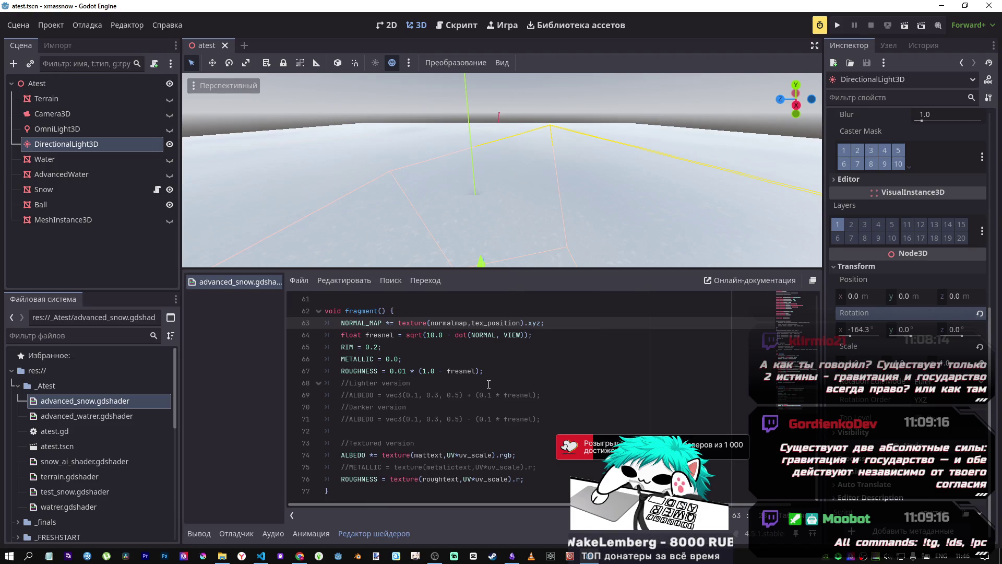
Inspect the hole in the snow, then comment the NORMAL_MAP line out again.
mouse_move(462, 230)
left_mouse_down()
mouse_move(462, 251)
mouse_move(464, 225)
left_mouse_up()
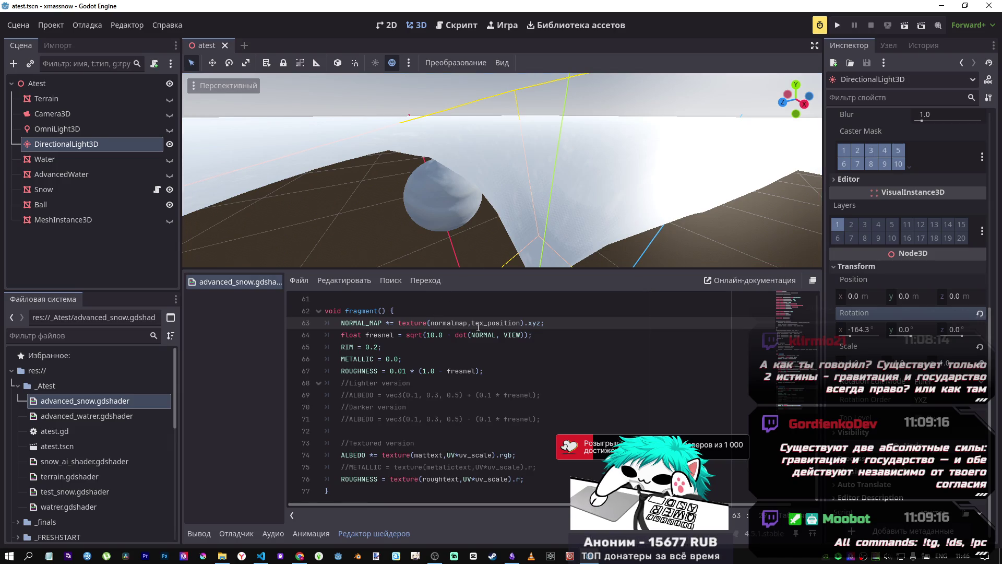
key("ctrl+k")
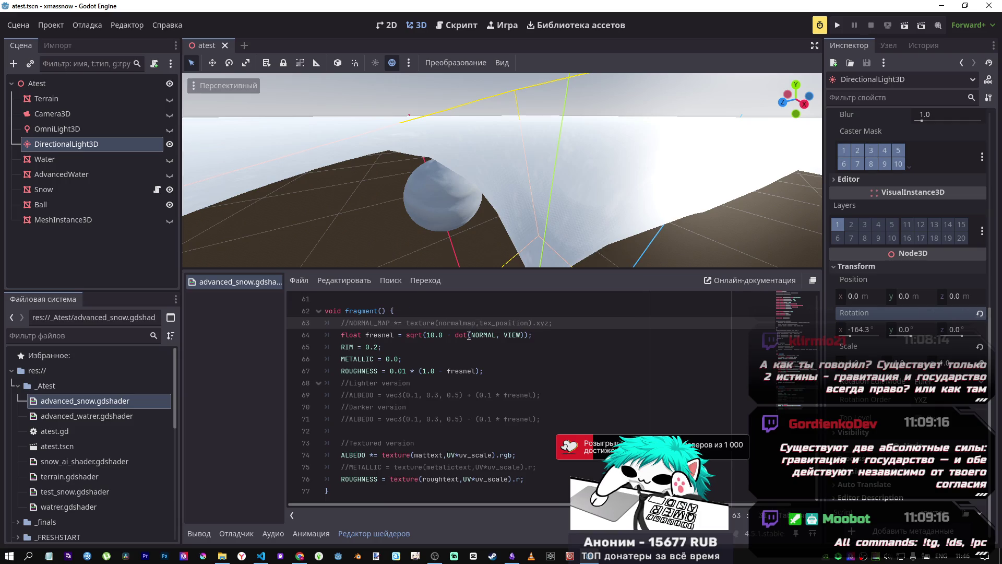
scroll(469, 336, "up", 6)
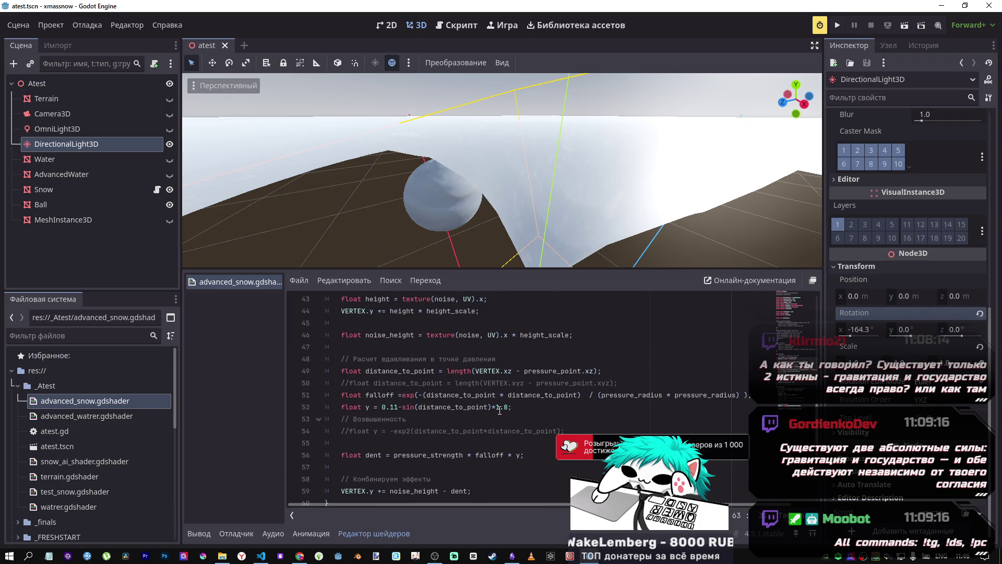
Tilt the directional light's X rotation to -168.8° and view the lit snow from several angles.
left_click(497, 408)
left_click_drag(514, 261, 501, 148)
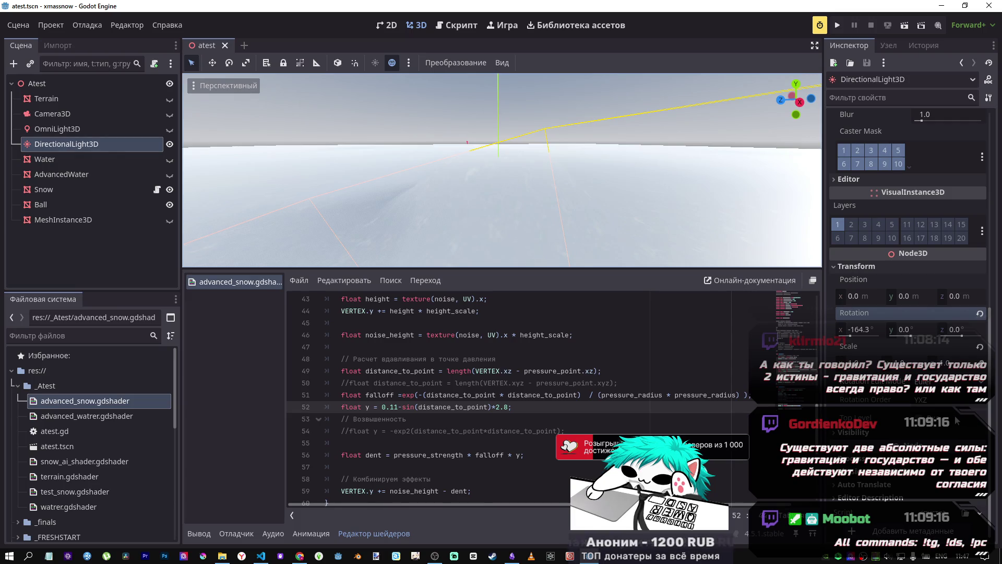
mouse_move(863, 330)
left_mouse_down()
mouse_move(844, 330)
mouse_move(854, 330)
left_mouse_up()
mouse_move(501, 173)
left_mouse_down()
mouse_move(454, 177)
mouse_move(429, 203)
mouse_move(418, 183)
mouse_move(434, 204)
mouse_move(449, 187)
left_mouse_up()
left_click_drag(485, 233, 495, 233)
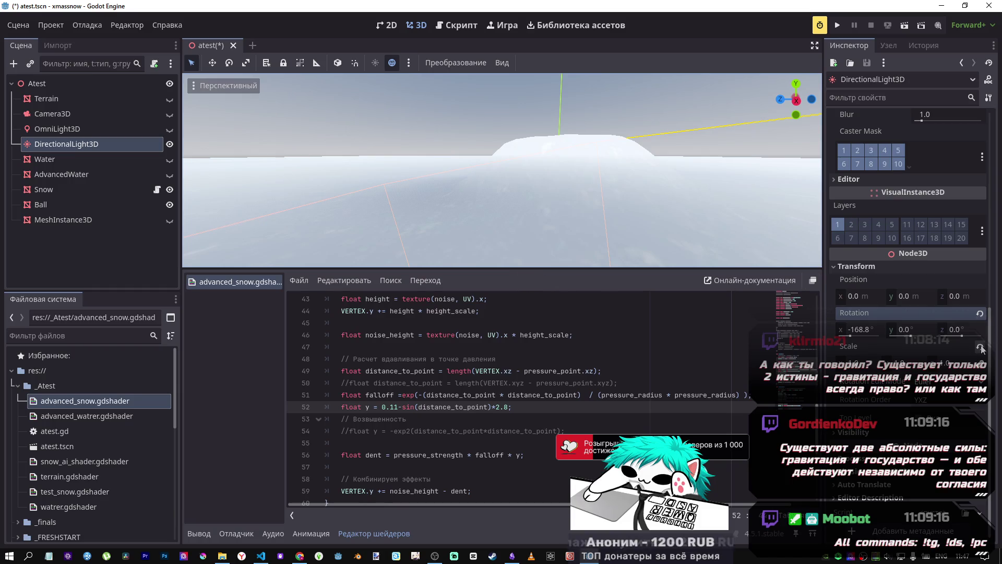
left_click_drag(678, 230, 575, 261)
Set line 52's final crater multiplier to 1.8 and save the scene.
key("BackSpace")
type("1")
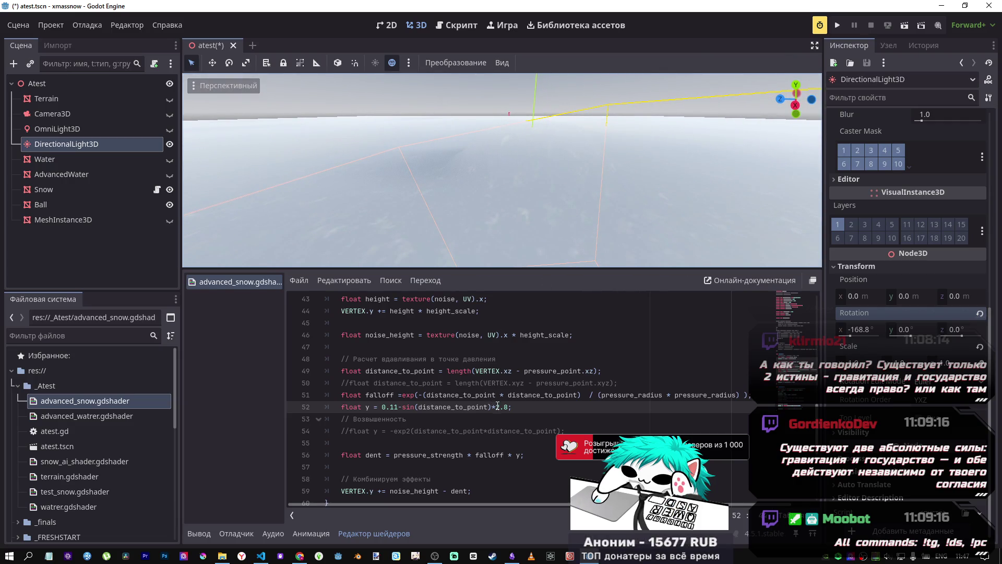
key("ctrl+s")
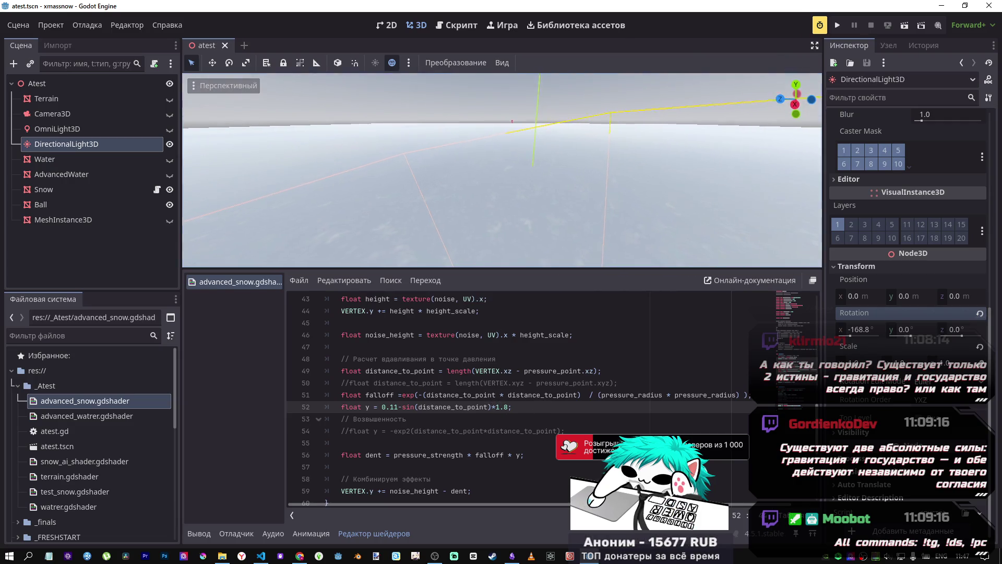
scroll(502, 171, "up", 5)
scroll(584, 204, "up", 4)
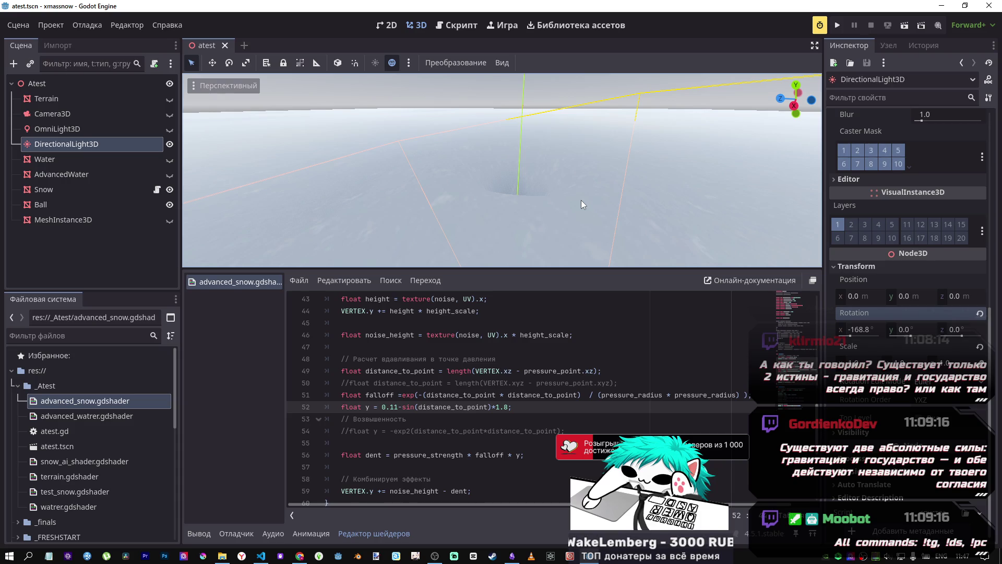
Bring up the Desmos graph and zoom around the crater test curve.
mouse_move(300, 555)
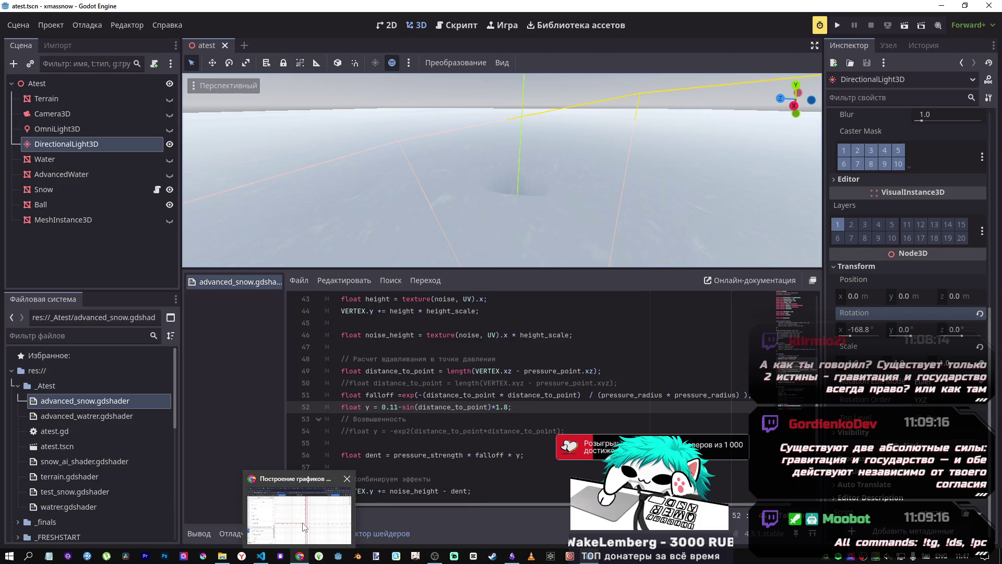
left_click(303, 522)
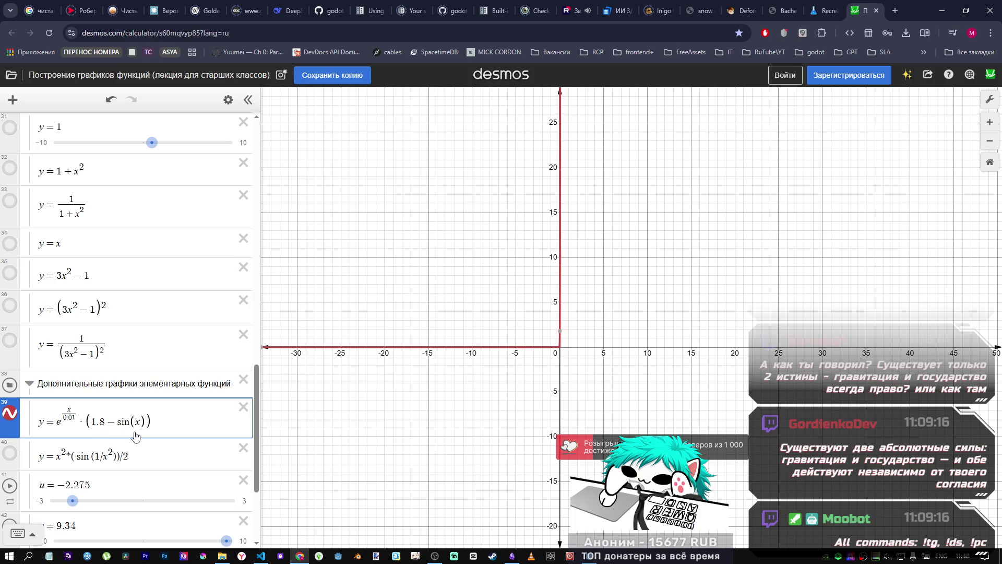
scroll(566, 320, "up", 6)
scroll(565, 320, "down", 4)
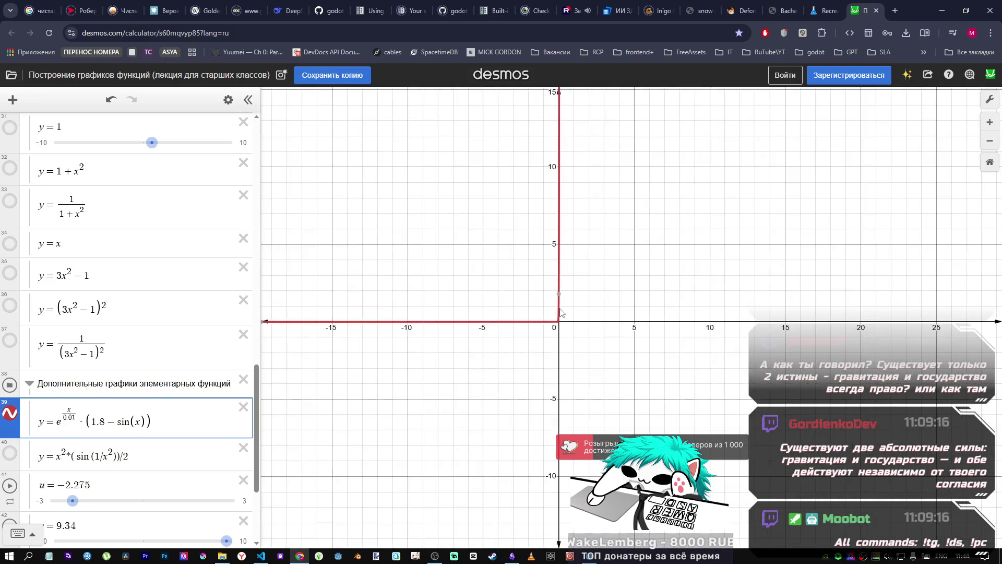
scroll(561, 312, "down", 3)
scroll(578, 253, "down", 8)
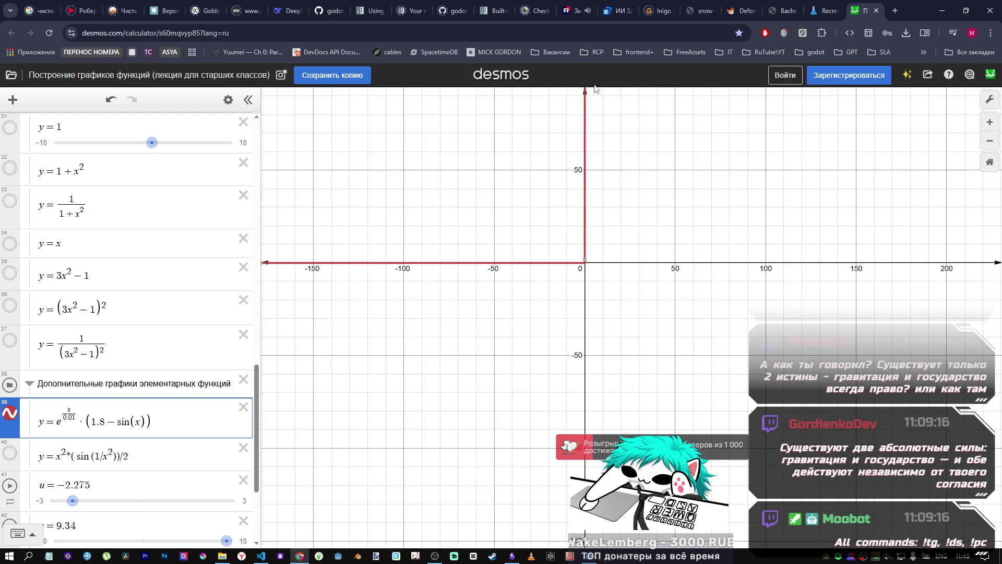
scroll(607, 230, "up", 5)
key("alt+Tab")
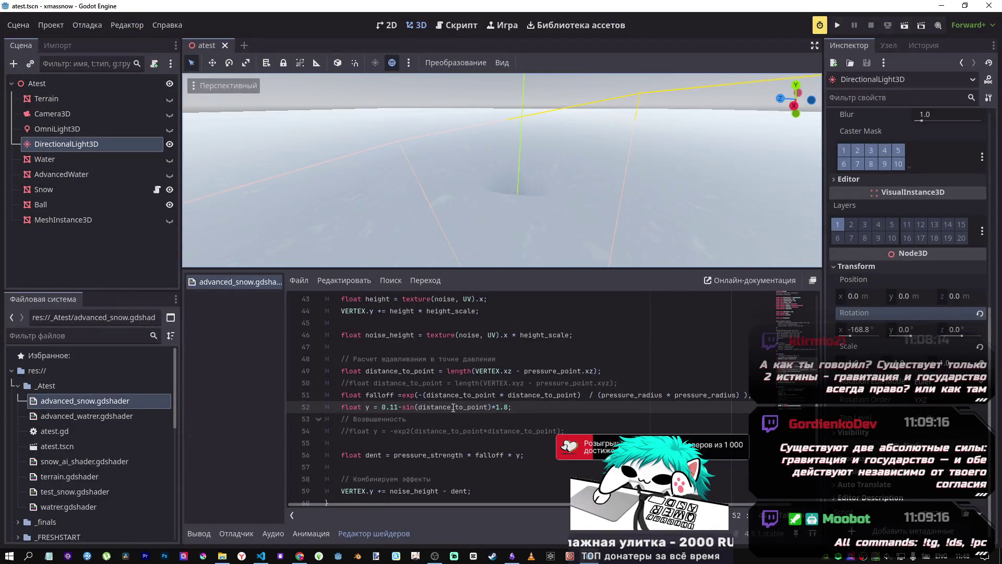
key("alt+Tab")
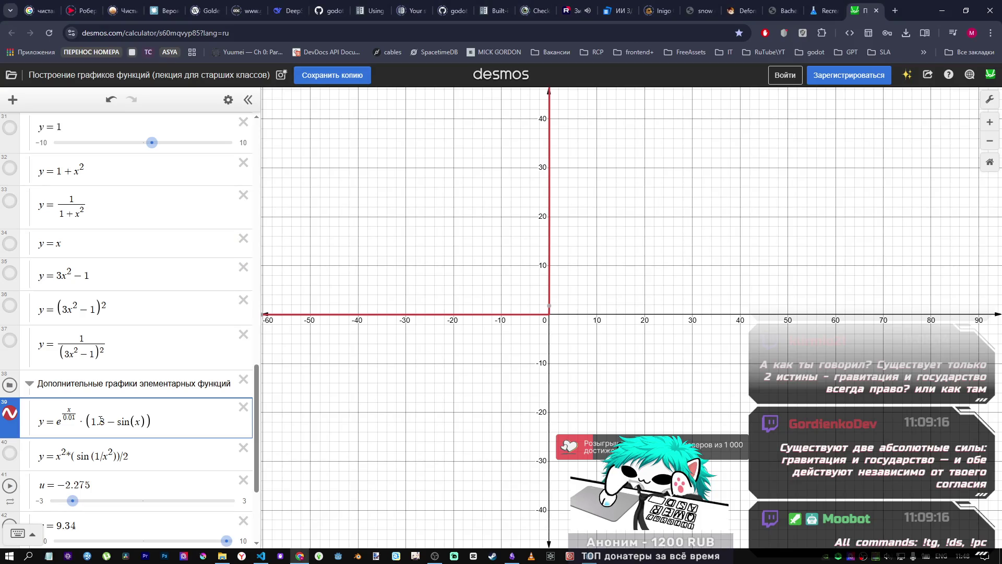
Change the curve's constant to 0.11 and add a *1.7 sine factor, matching Godot's formula.
type("0")
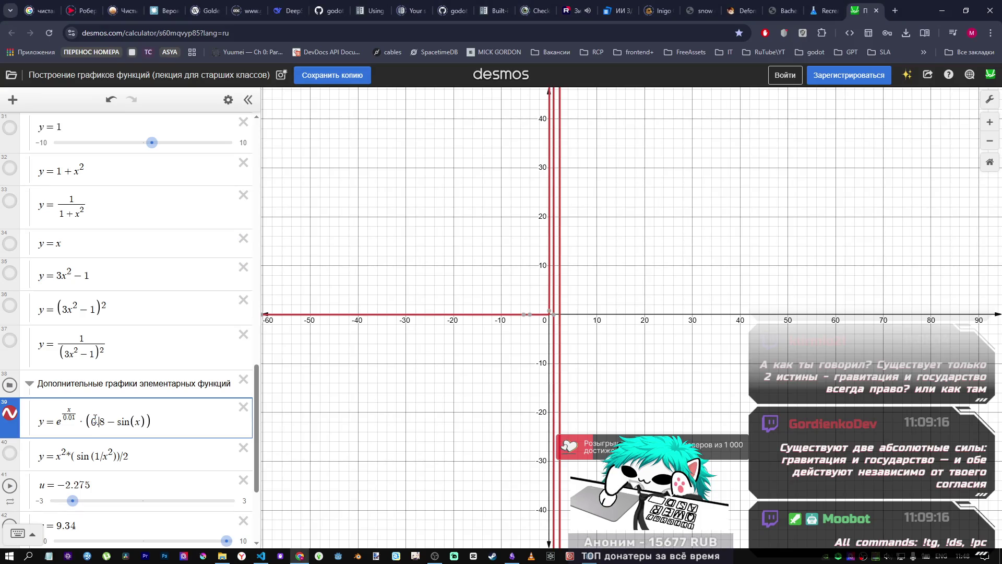
key("BackSpace")
type("11")
key("alt+Tab")
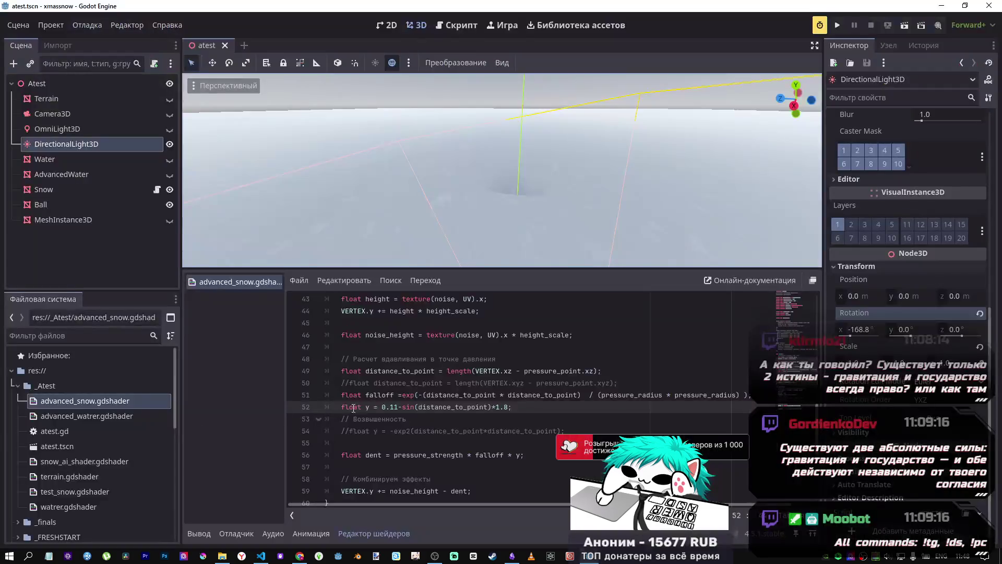
key("alt+Tab")
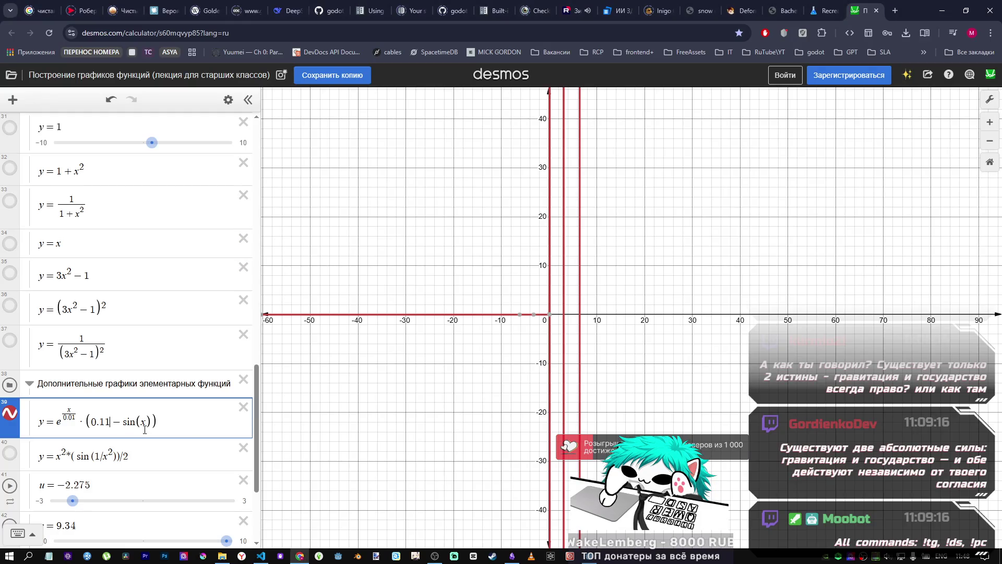
type("*1.7")
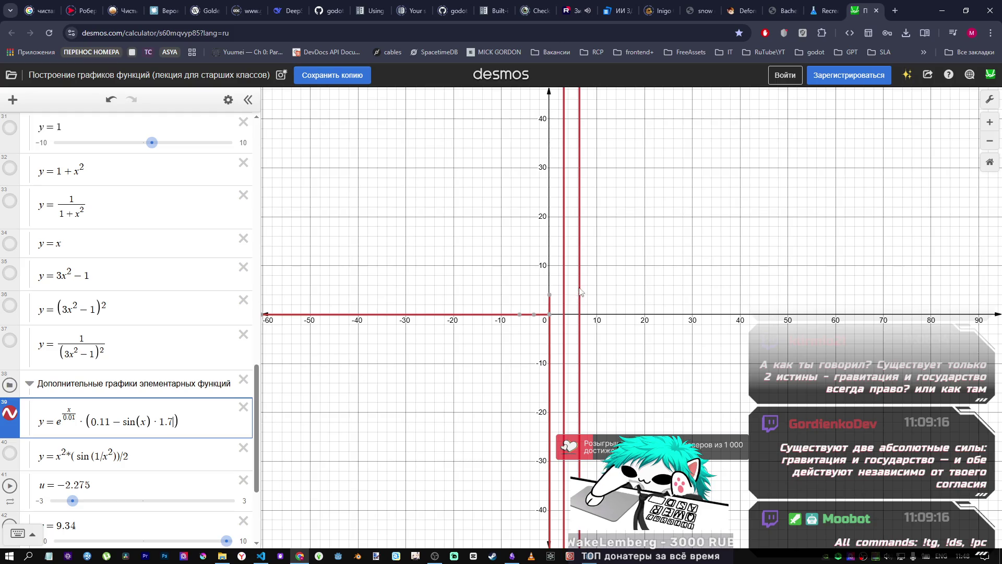
Try sine factors 1.8 and 2 on the graph, settling on 1.0.
scroll(553, 315, "up", 5)
scroll(553, 315, "up", 5)
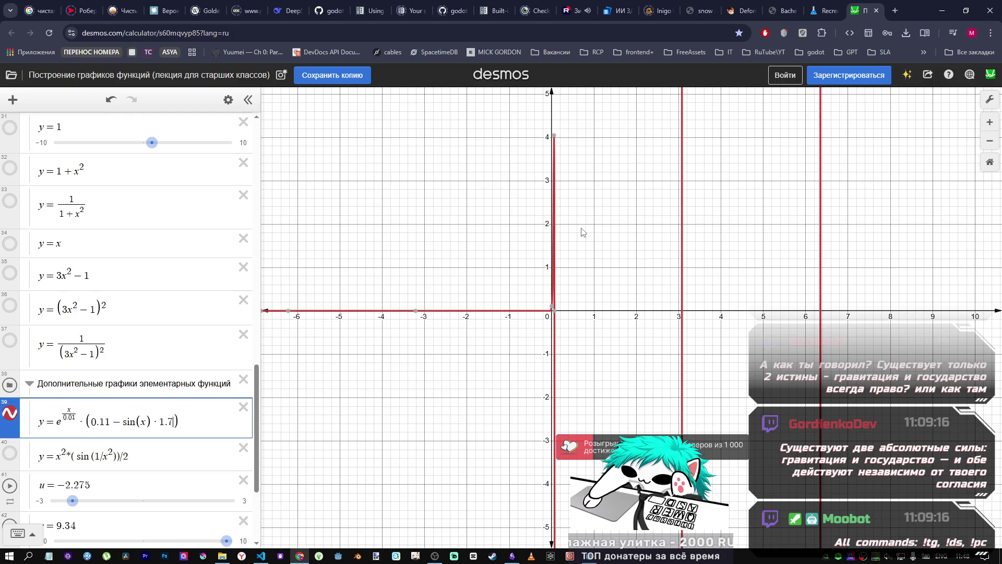
key("BackSpace")
type("8")
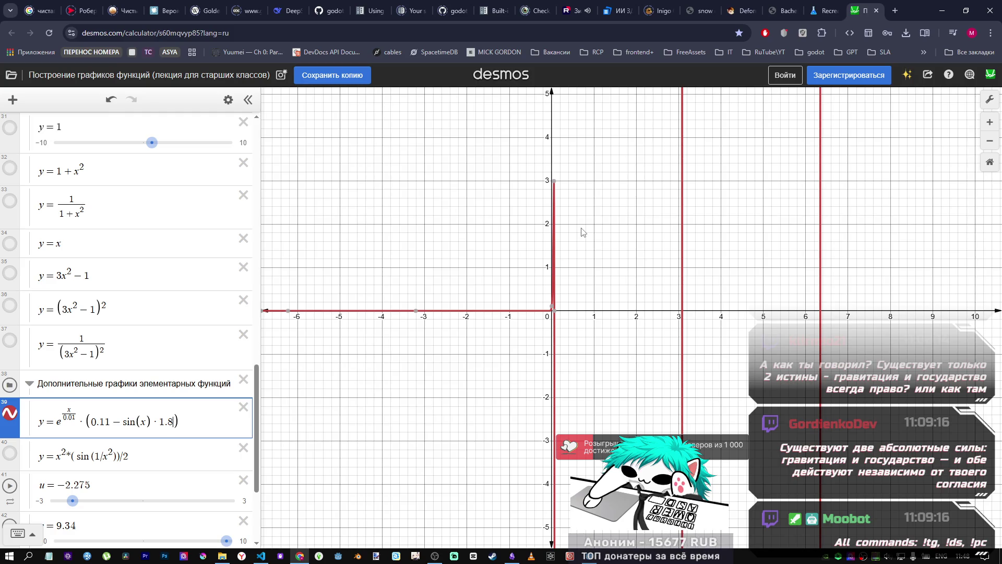
key("BackSpace")
key("BackSpace")
key("BackSpace")
type("2")
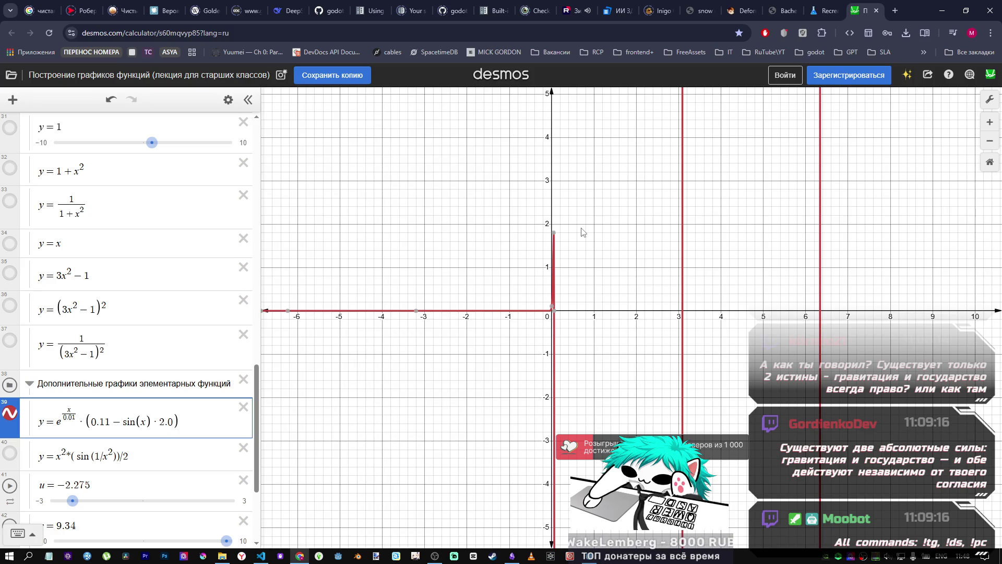
key("BackSpace")
type("1")
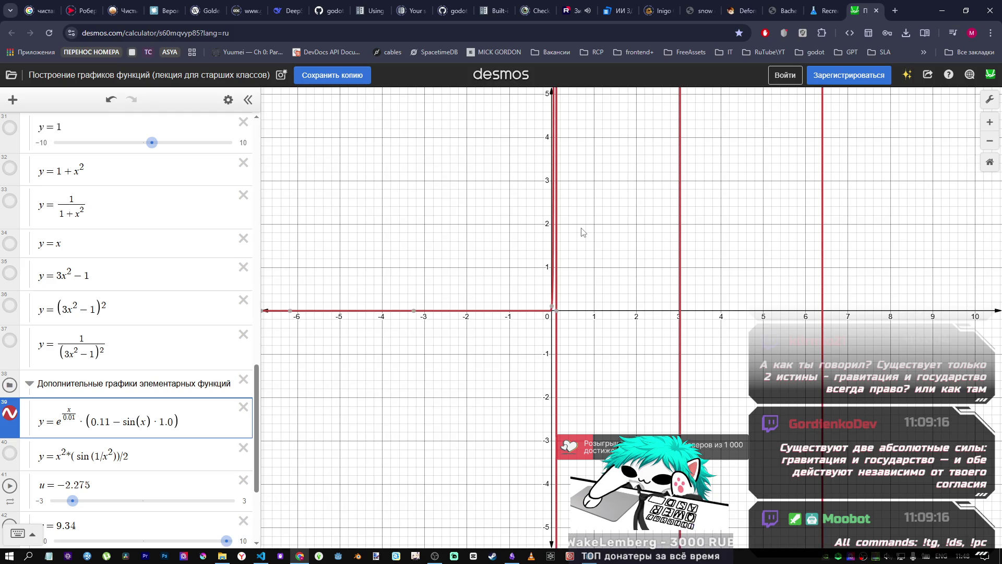
key("alt+Tab")
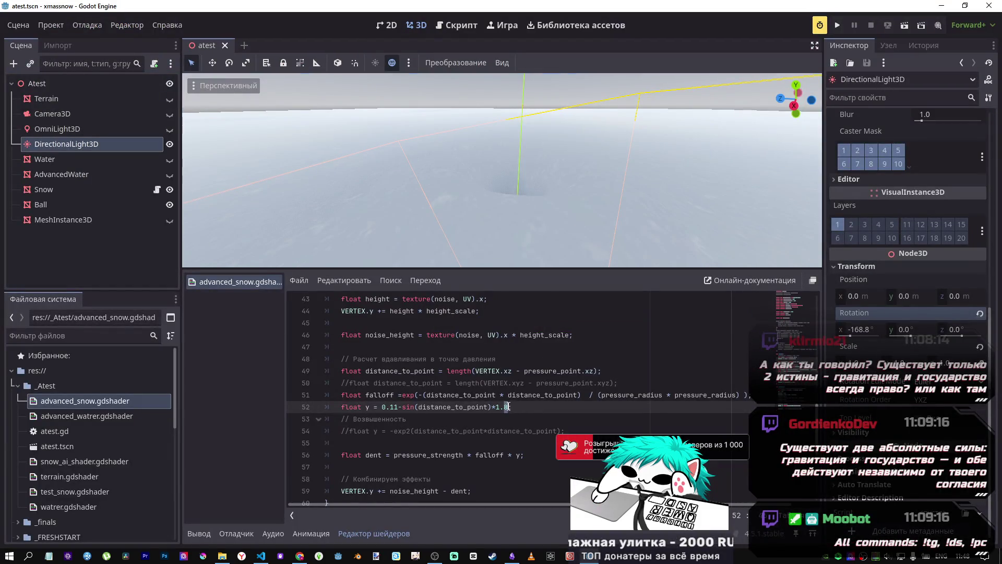
Change line 52's final multiplier from 1.8 to 1.0, save, and compare with the Desmos curve.
key("BackSpace")
type("0")
key("ctrl+s")
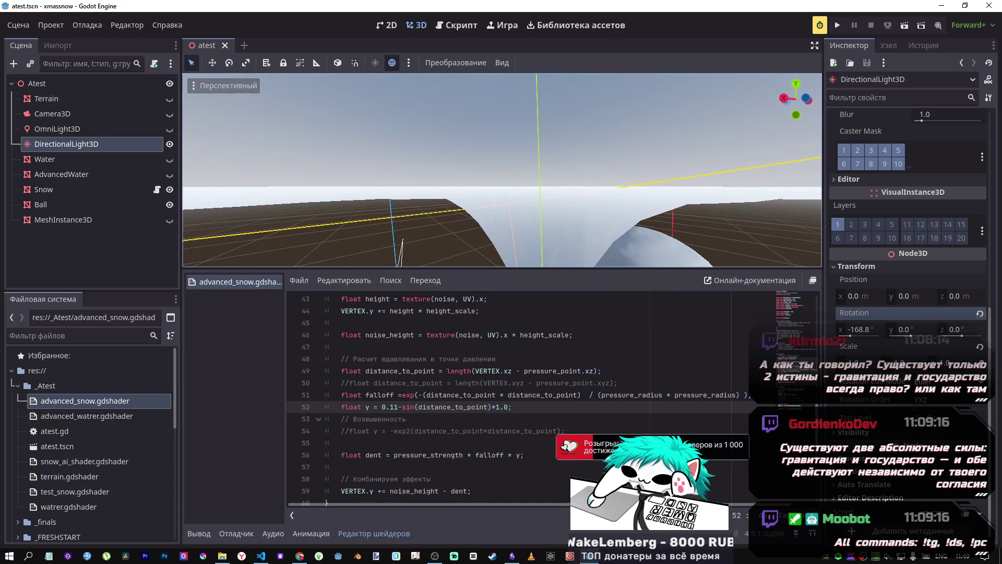
key("alt+Tab")
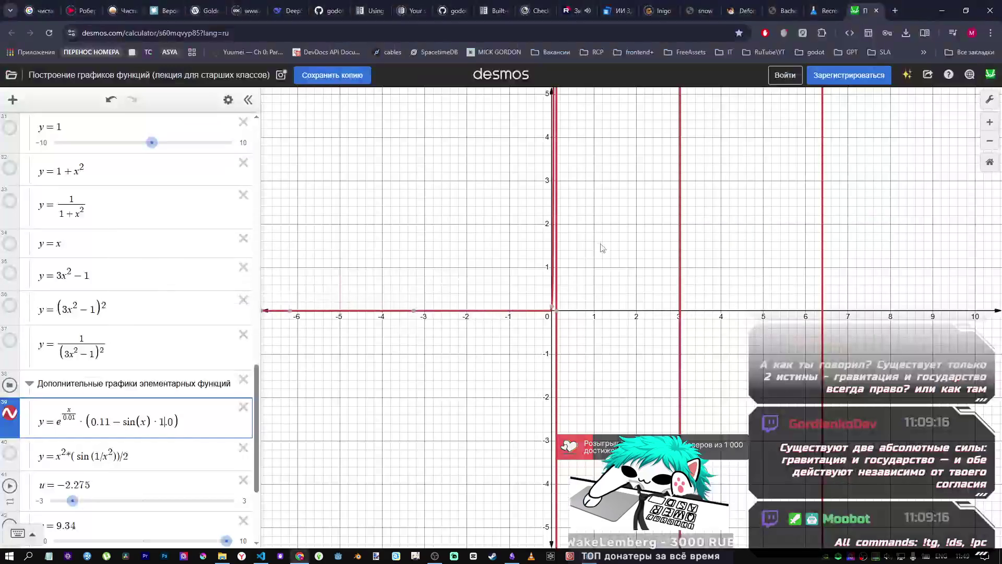
key("alt+Tab")
key("alt+Tab")
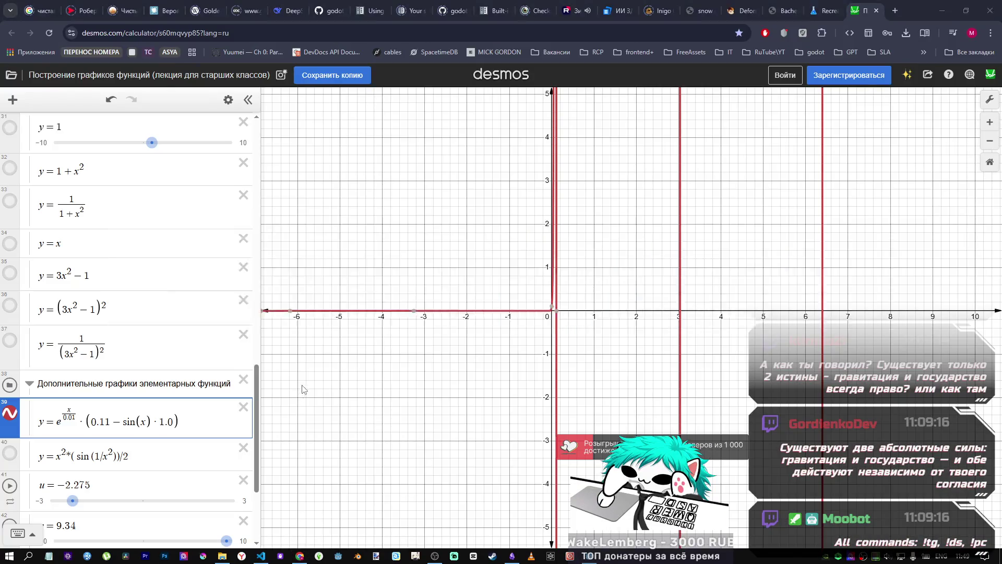
key("alt+Tab")
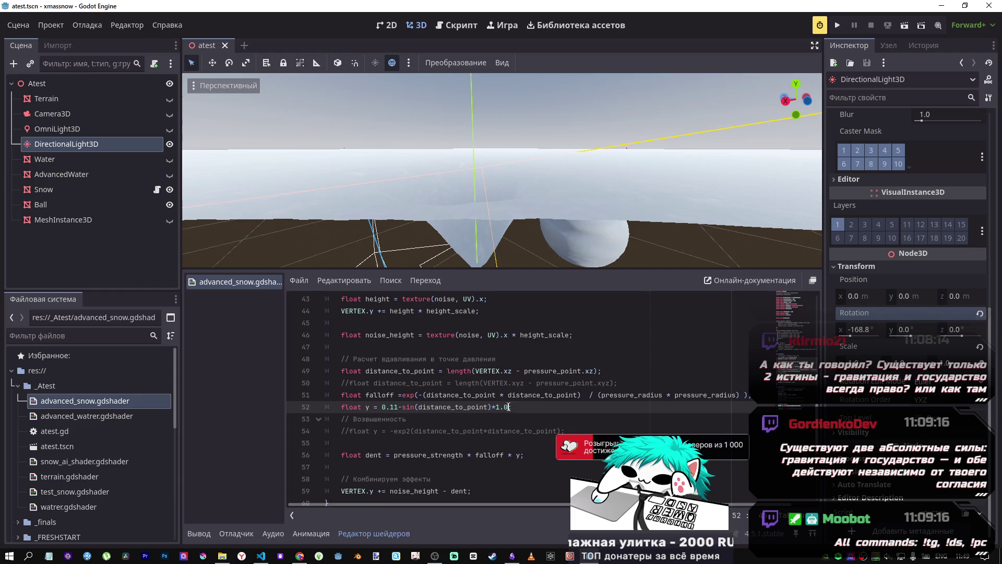
Set line 52's multiplier to 1.8 and multiply distance_to_point by itself inside sin().
key("BackSpace")
type("8")
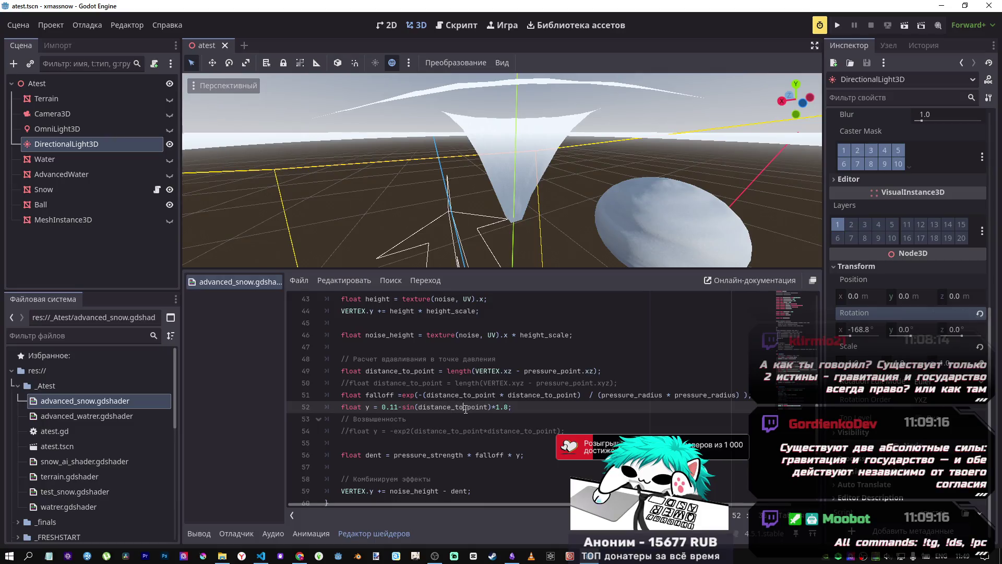
double_click(465, 407)
left_click(491, 407)
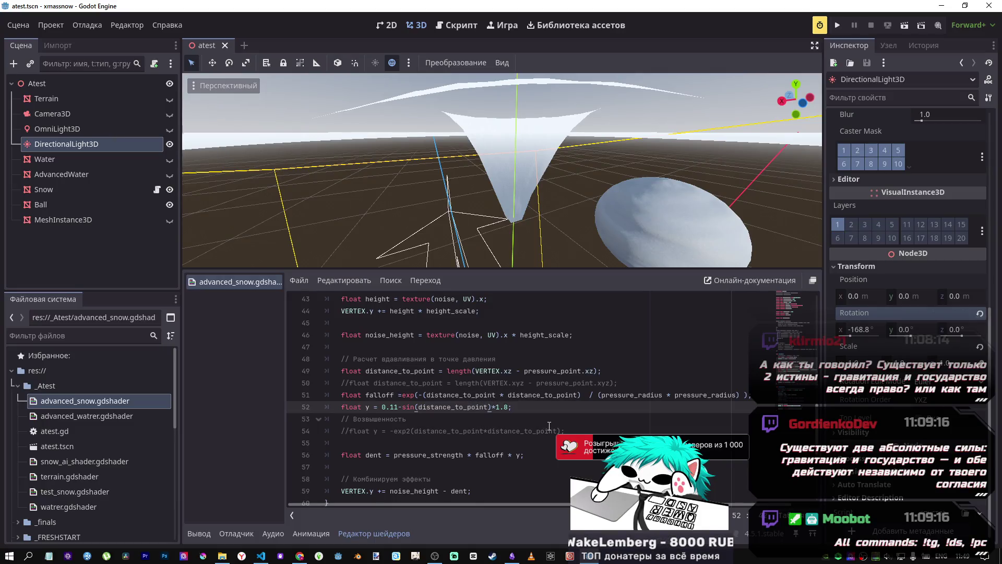
type("+*distance_to_point")
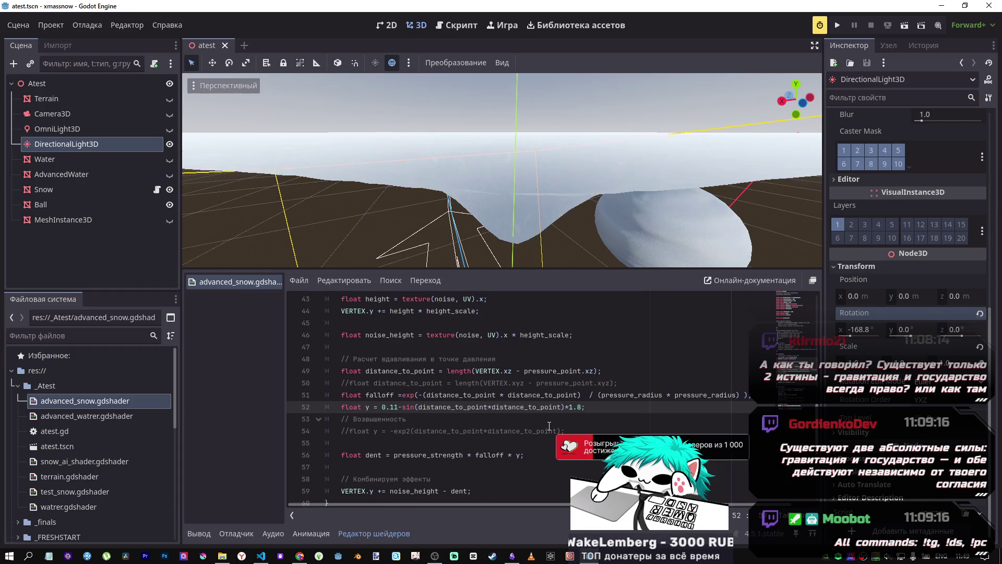
type("f")
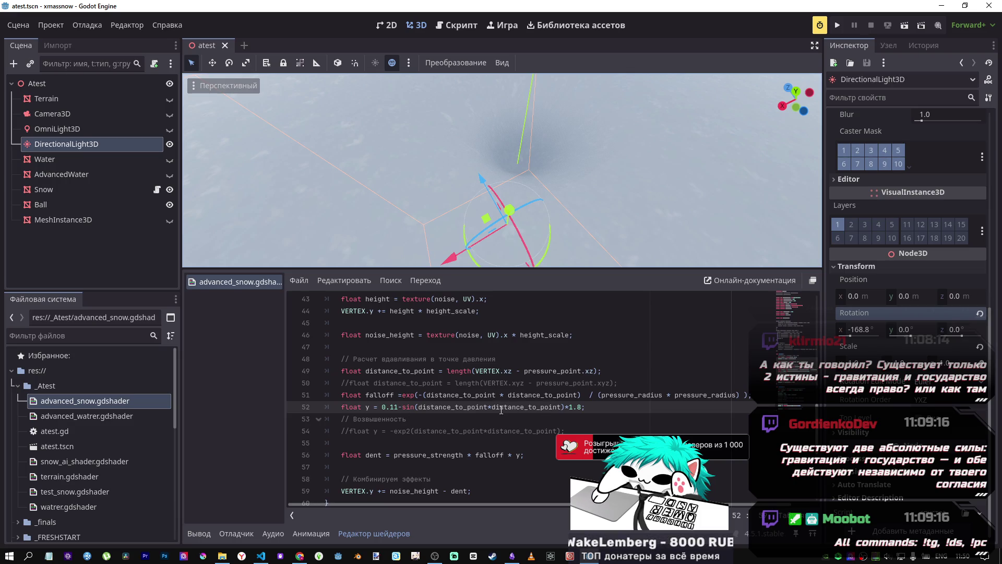
mouse_move(562, 406)
left_mouse_down()
mouse_move(476, 407)
mouse_move(488, 408)
left_mouse_up()
Delete the added distance term on line 52 and change line 56's dent to falloff * -y.
key("BackSpace")
mouse_move(509, 235)
left_mouse_down()
mouse_move(491, 219)
mouse_move(496, 172)
mouse_move(526, 481)
left_mouse_up()
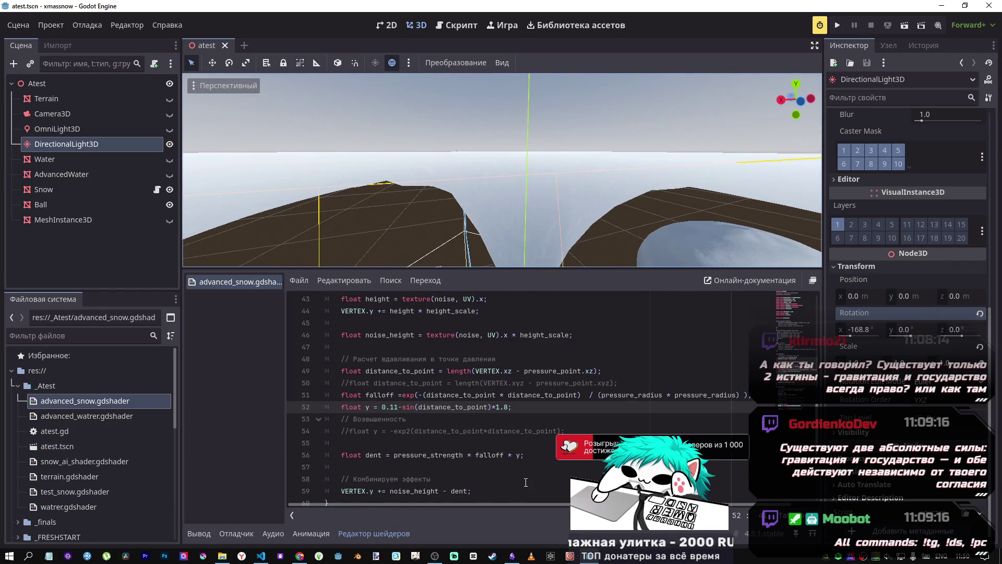
left_click(514, 454)
type("-")
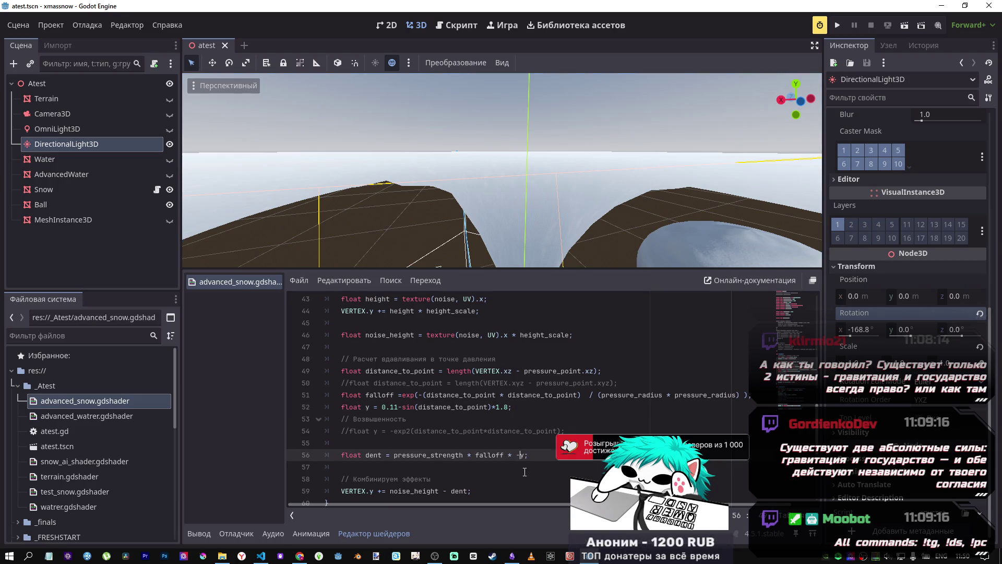
mouse_move(591, 265)
left_mouse_down()
mouse_move(485, 167)
mouse_move(444, 145)
left_mouse_up()
key("w")
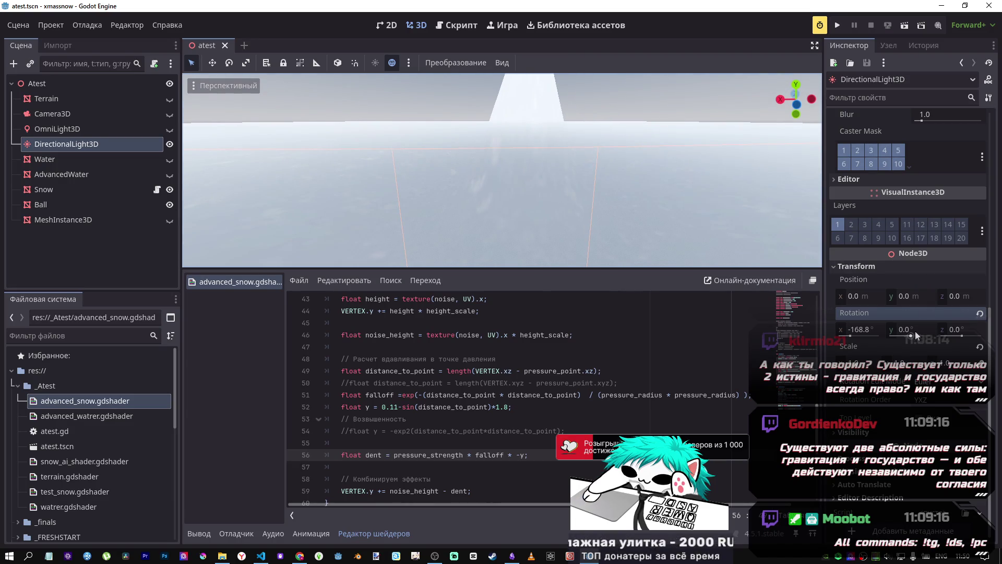
scroll(916, 331, "up", 6)
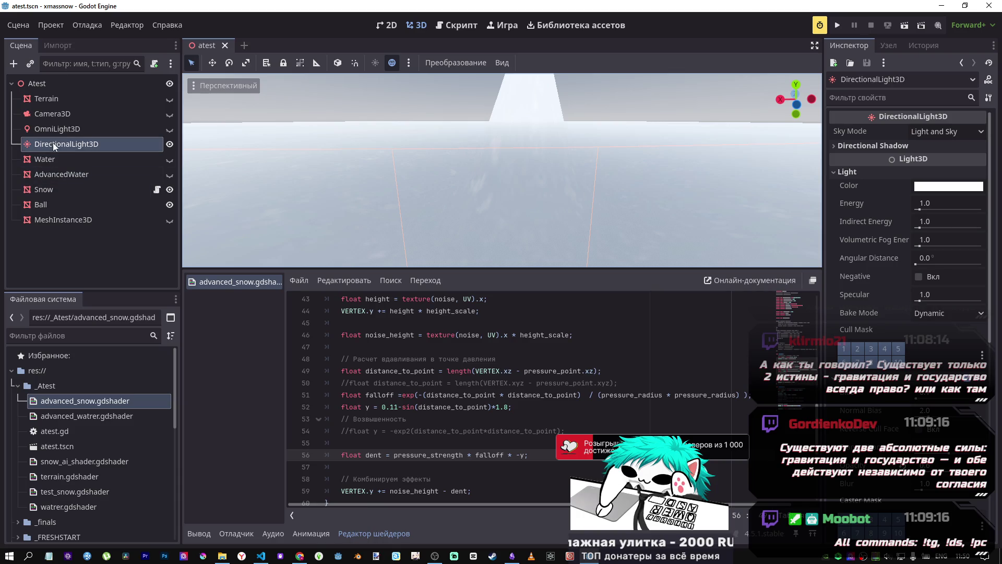
On the Snow node, test negative and varied Pressure Strength values against the Desmos graph.
left_click(79, 191)
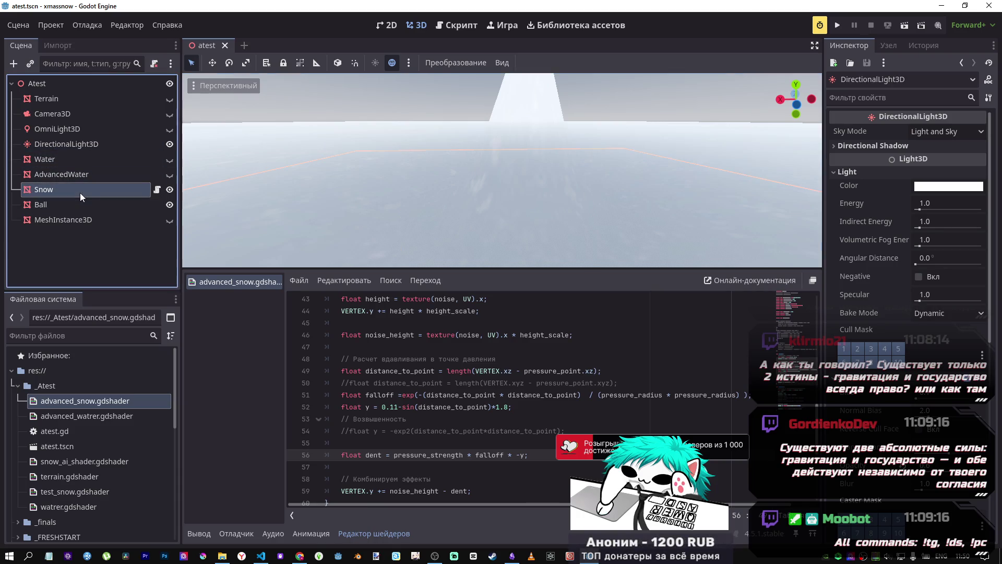
scroll(898, 346, "up", 5)
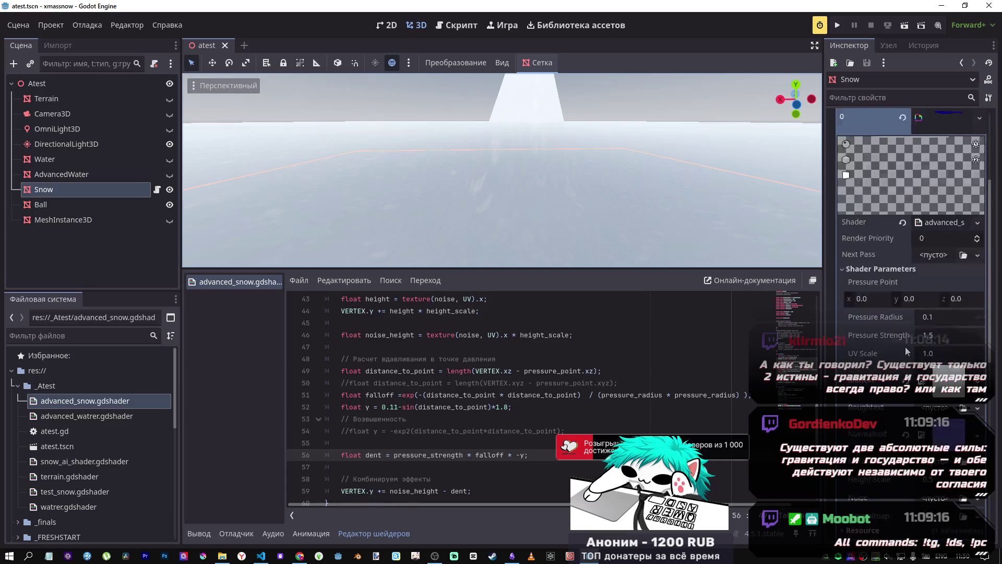
left_click_drag(932, 281, 895, 281)
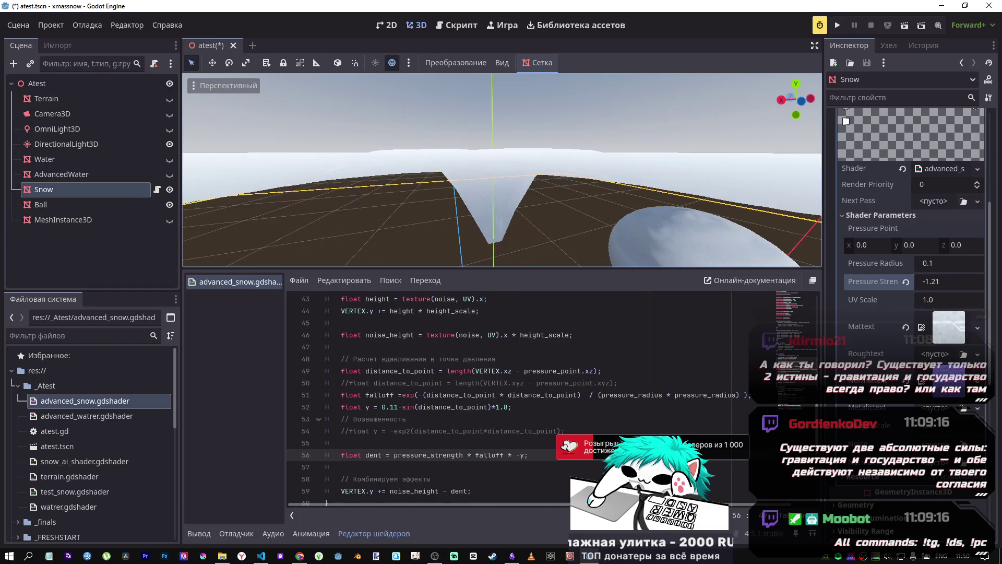
mouse_move(950, 287)
left_mouse_down()
mouse_move(981, 287)
mouse_move(944, 284)
left_mouse_up()
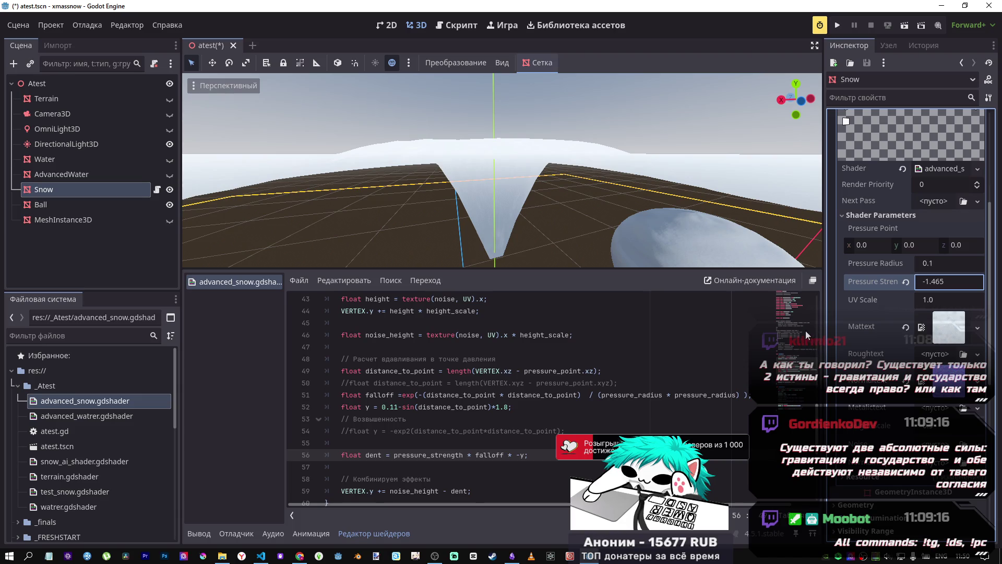
key("alt+Tab")
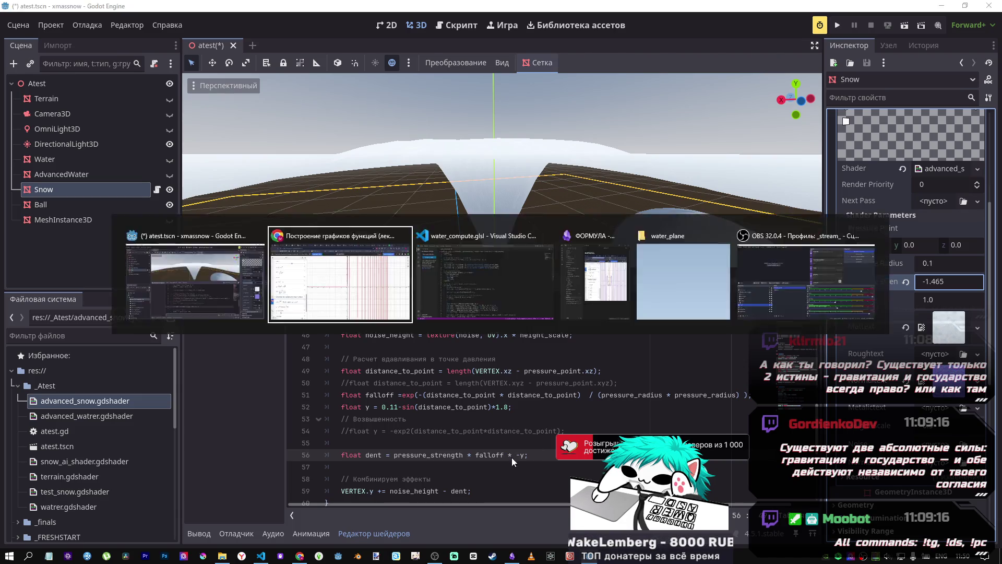
type("-(0.11 - sin(x · x) · 1.0")
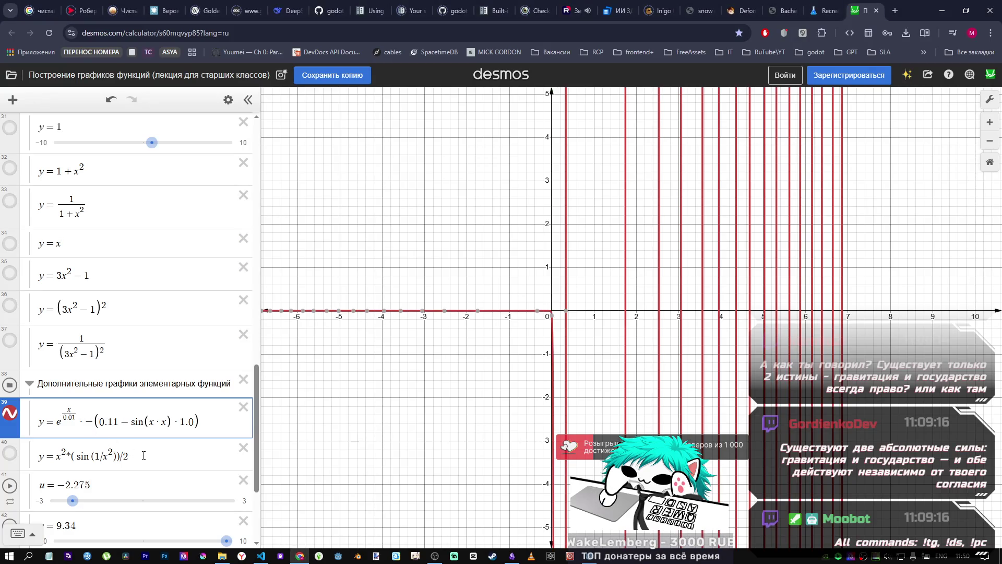
key("alt+Tab")
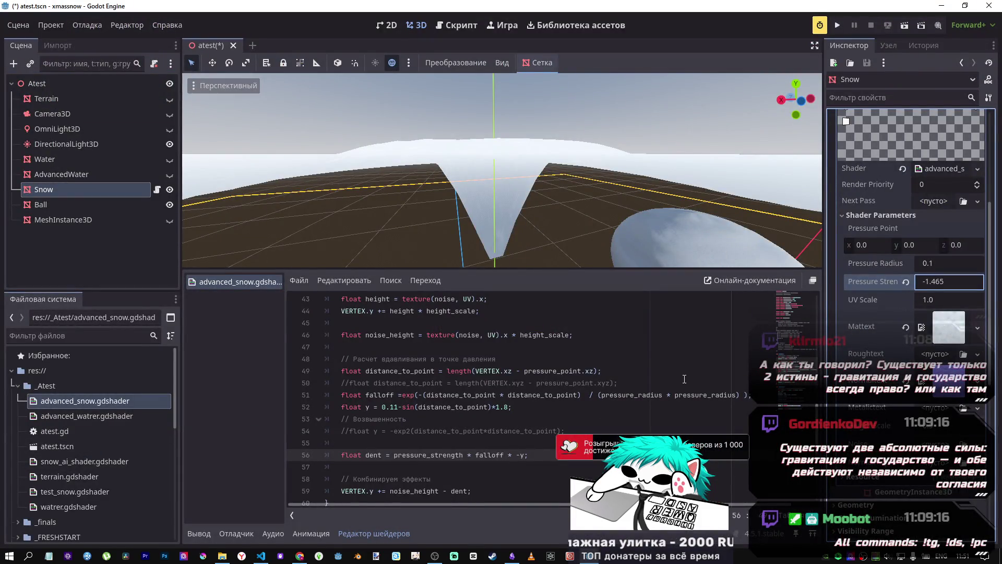
key("alt+Tab")
key("alt+Tab")
left_click_drag(908, 276, 977, 281)
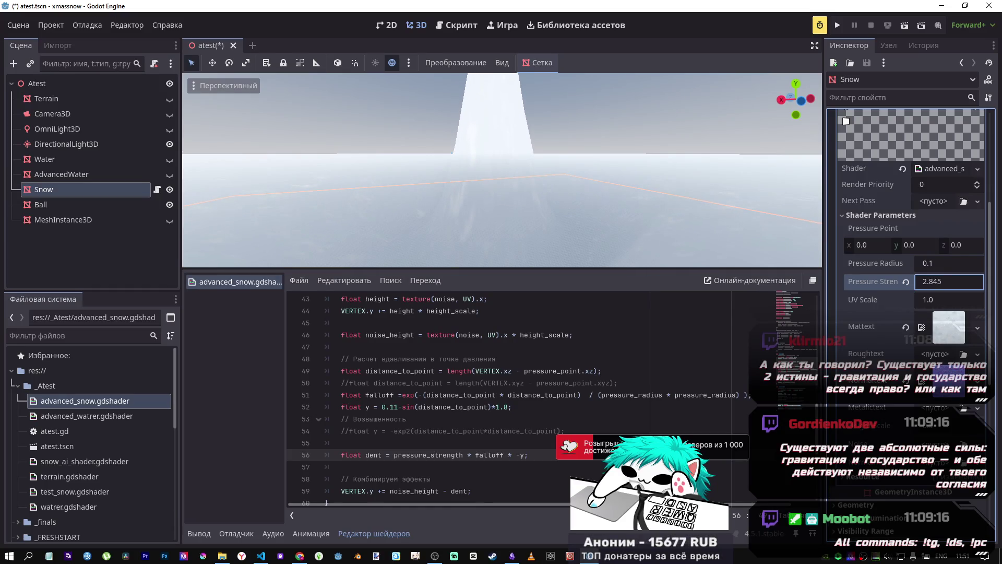
Restore plain y on line 56, set Pressure Strength to 1.5, and change line 52's multiplier to 1.5.
left_click(521, 458)
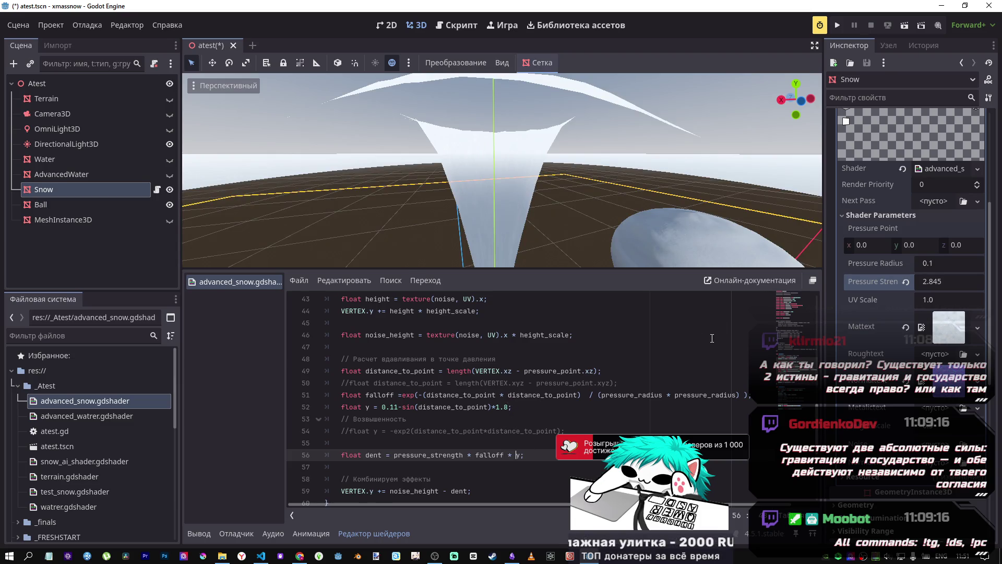
mouse_move(925, 286)
left_mouse_down()
mouse_move(887, 287)
mouse_move(919, 287)
mouse_move(901, 287)
left_mouse_up()
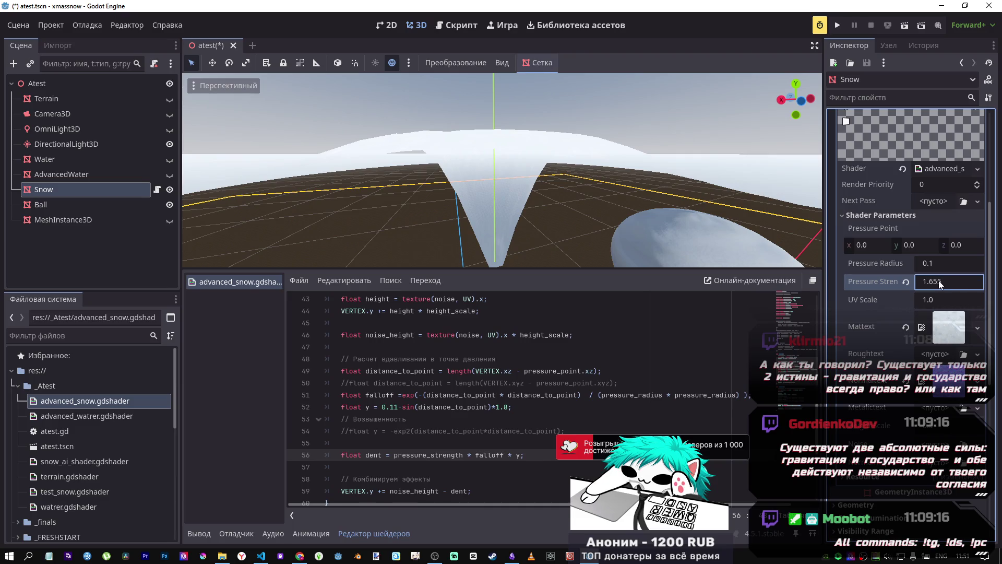
type("6")
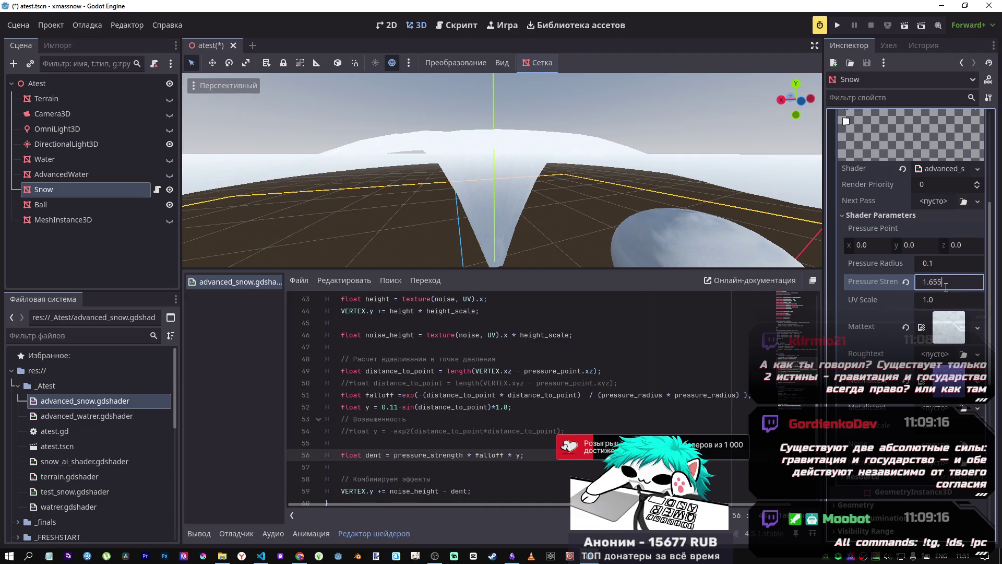
type("5")
key("Return")
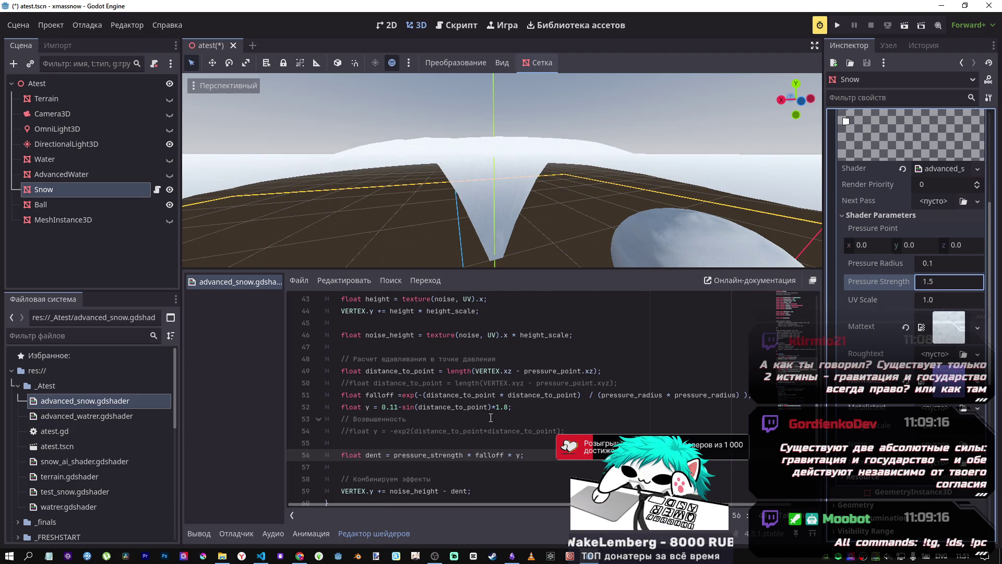
left_click(507, 407)
key("BackSpace")
type("5")
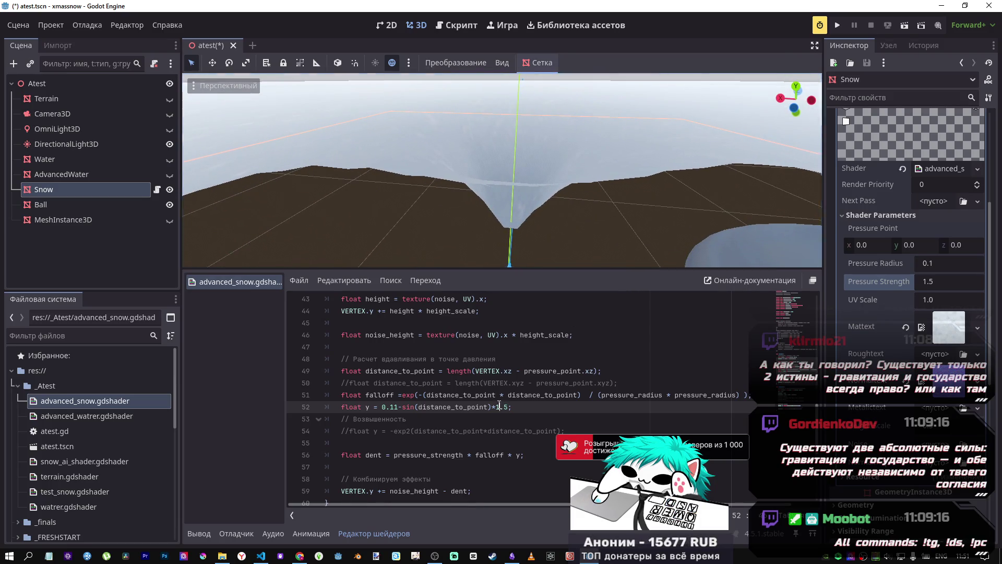
Try a line 52 multiplier of 2.5, revert it to 1.5, and save.
left_click(500, 407)
key("BackSpace")
type("2")
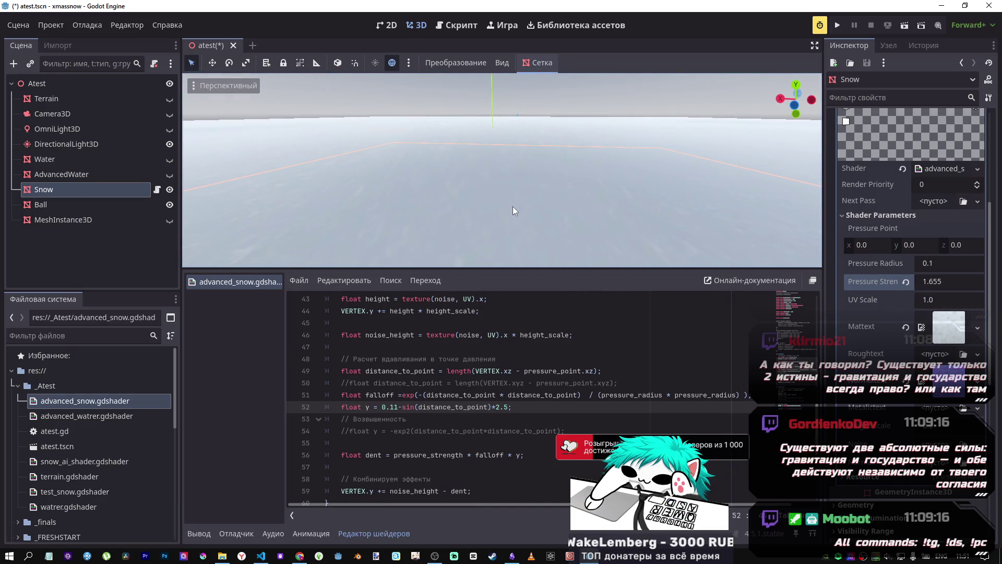
left_click(498, 407)
key("BackSpace")
type("1")
key("ctrl+s")
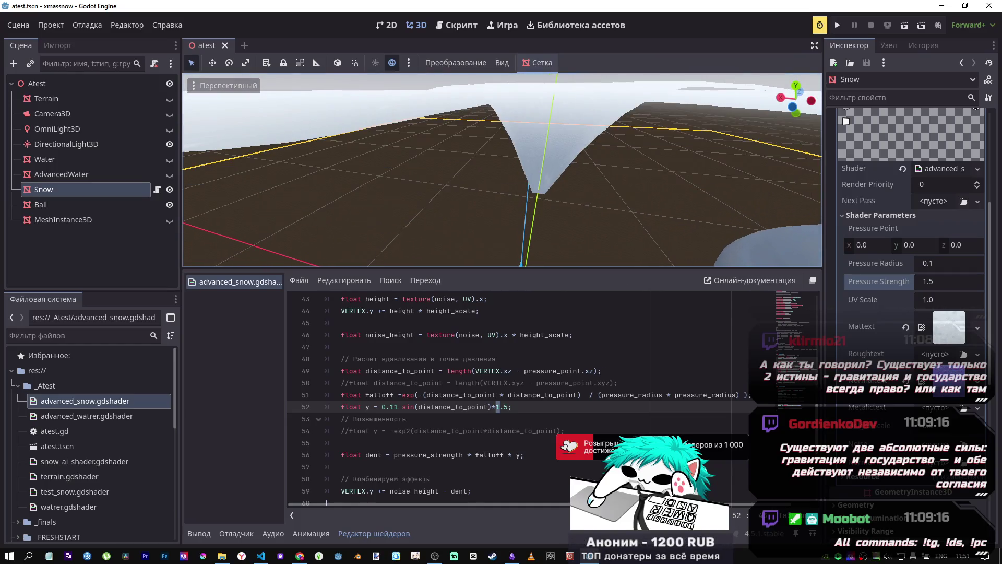
Experiment with the 0.11 offset and the distance_to_point term on line 52.
left_click(394, 407)
key("BackSpace")
type("2")
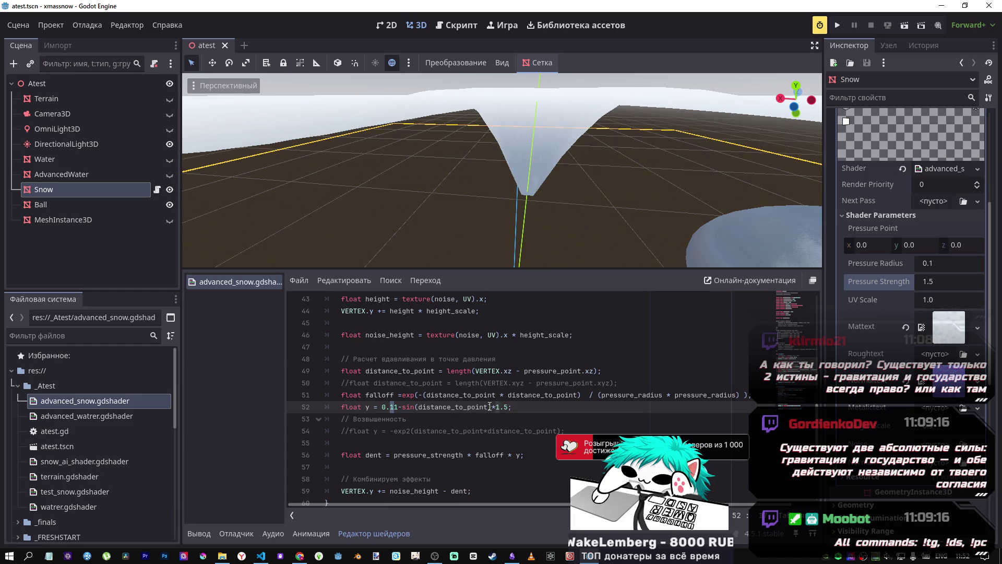
left_click_drag(489, 406, 418, 407)
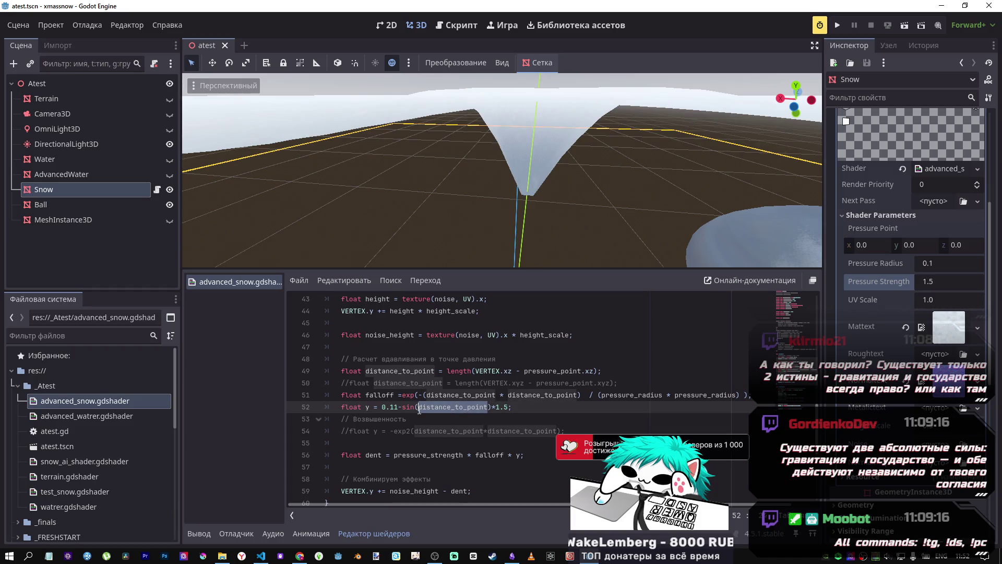
left_click(510, 413)
type("*distance_to_point")
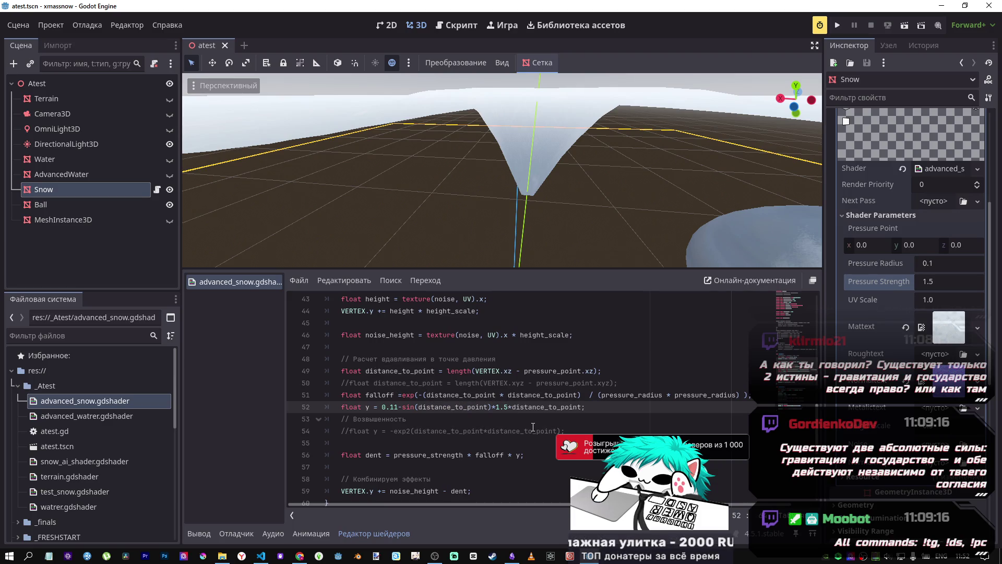
Set Pressure Strength to -0.84 and inspect the flattened snow from front and orbit views.
mouse_move(538, 231)
left_mouse_down()
mouse_move(517, 178)
mouse_move(528, 151)
left_mouse_up()
left_click(810, 92)
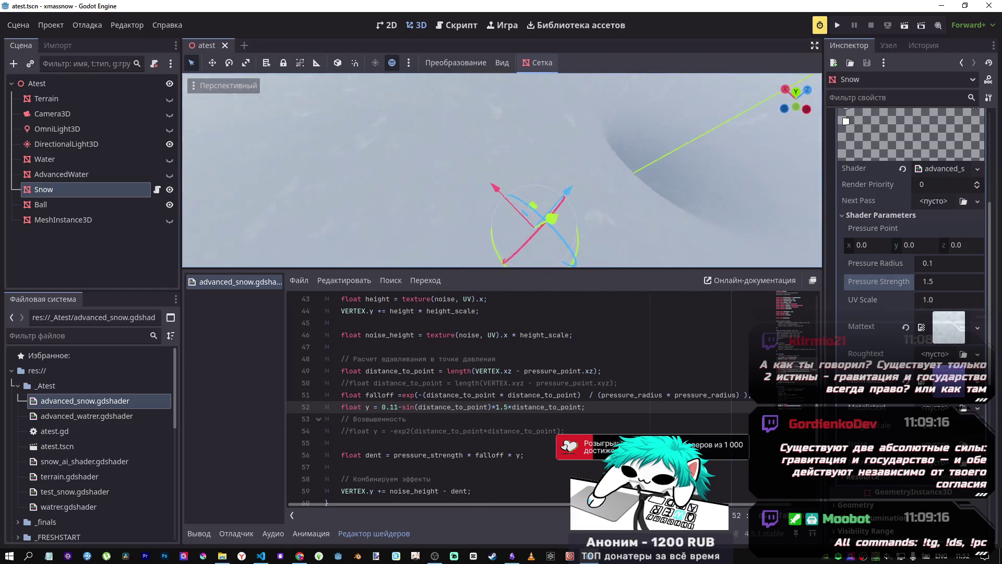
left_click_drag(932, 287, 882, 288)
left_click_drag(642, 208, 608, 190)
mouse_move(501, 172)
left_mouse_down()
mouse_move(470, 156)
mouse_move(439, 188)
left_mouse_up()
Undo the extra distance_to_point factor on line 52 and save the scene.
left_click(592, 419)
key("ctrl+z")
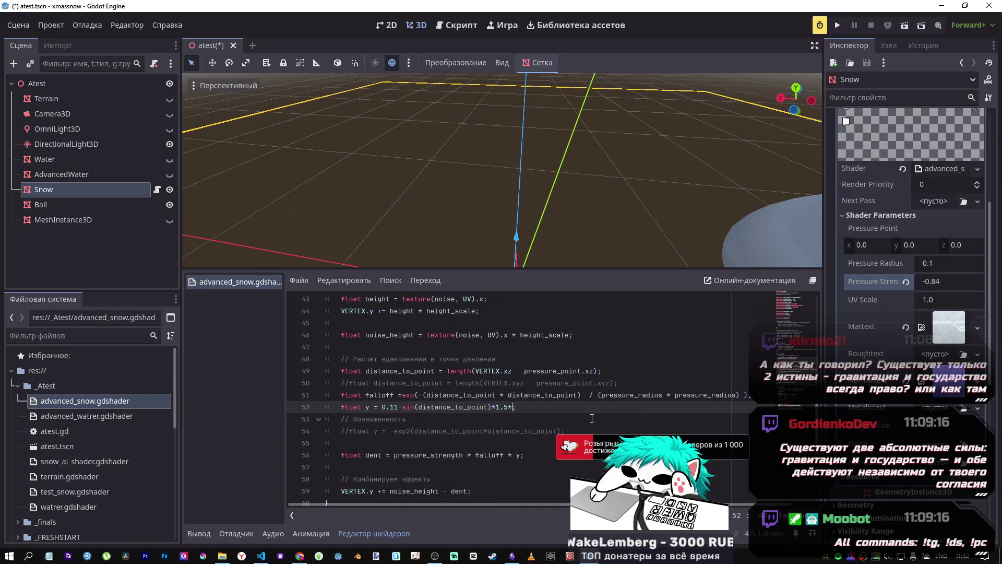
key("ctrl+s")
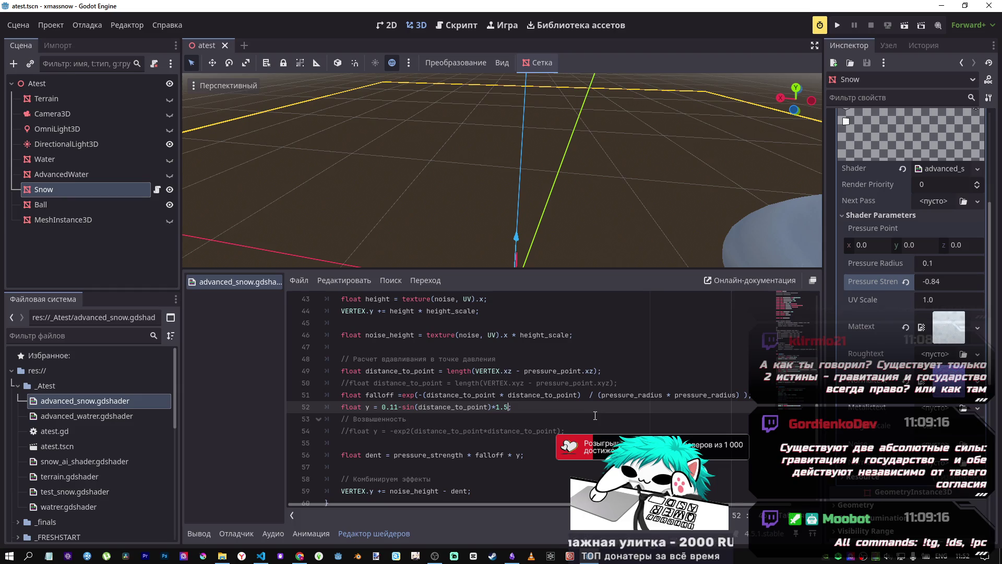
key("alt+Tab")
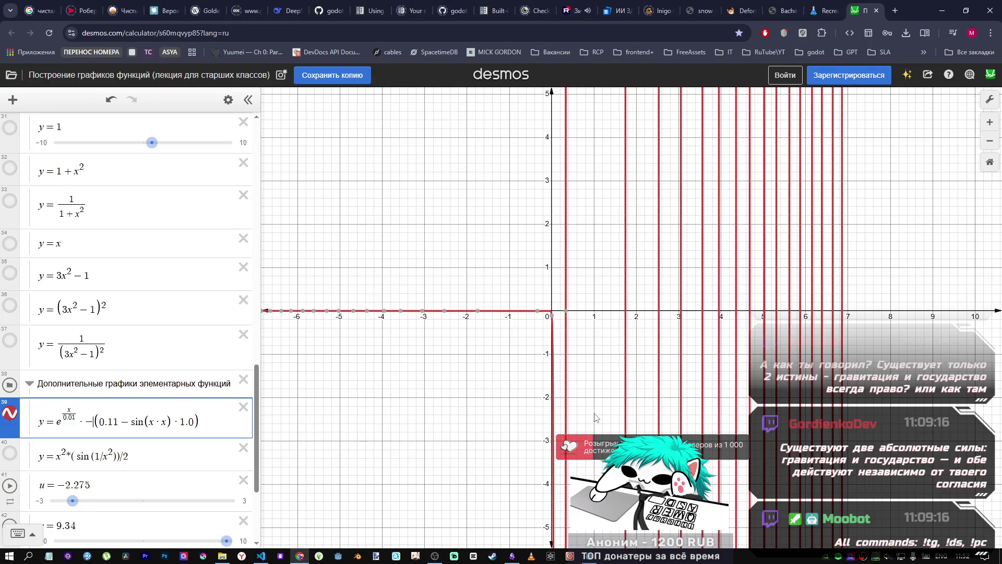
Remove the curve's leading minus and reduce sin(x·x) to sin(x) in Desmos expression 39.
key("alt+Tab")
key("alt+Tab")
key("BackSpace")
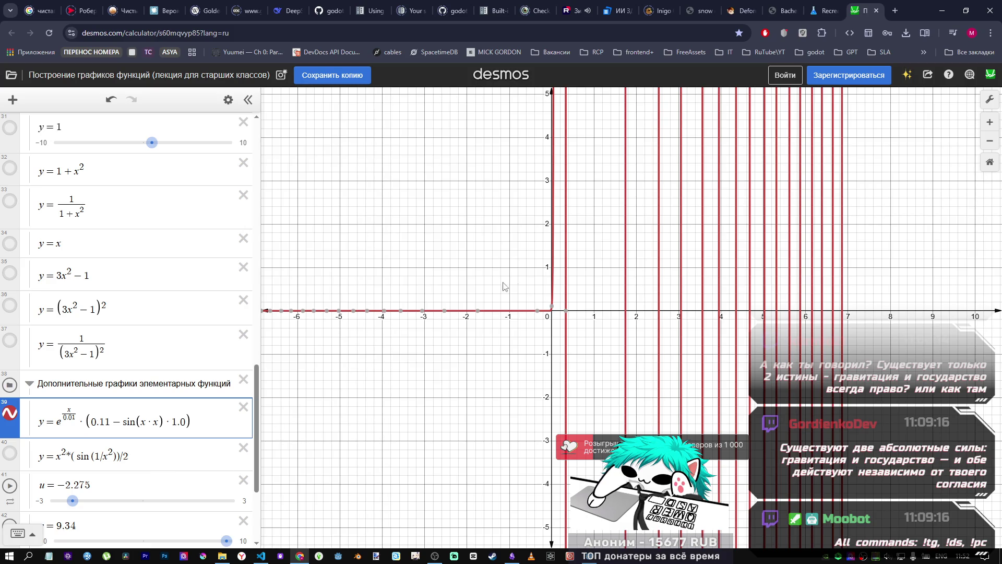
scroll(562, 301, "down", 5)
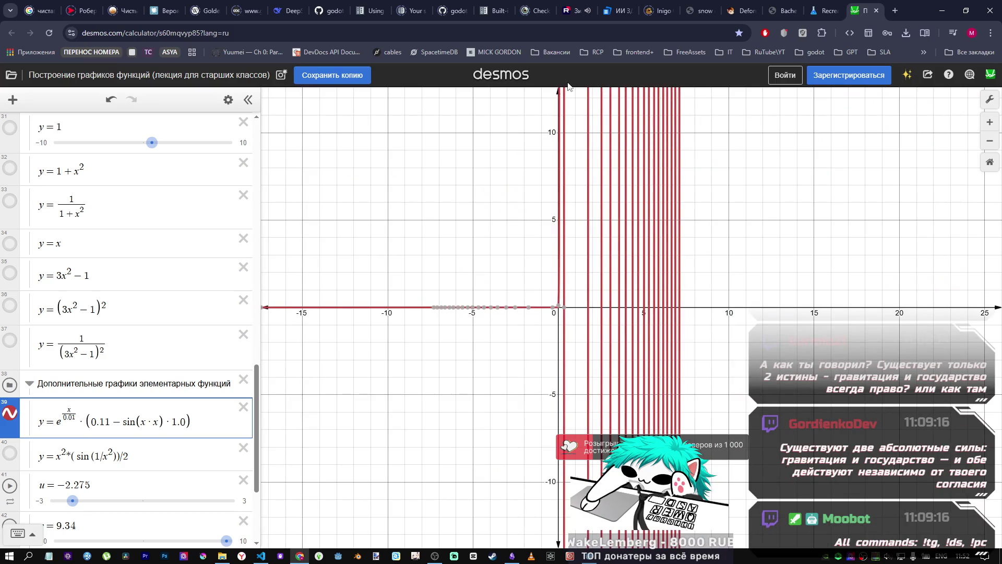
mouse_move(560, 308)
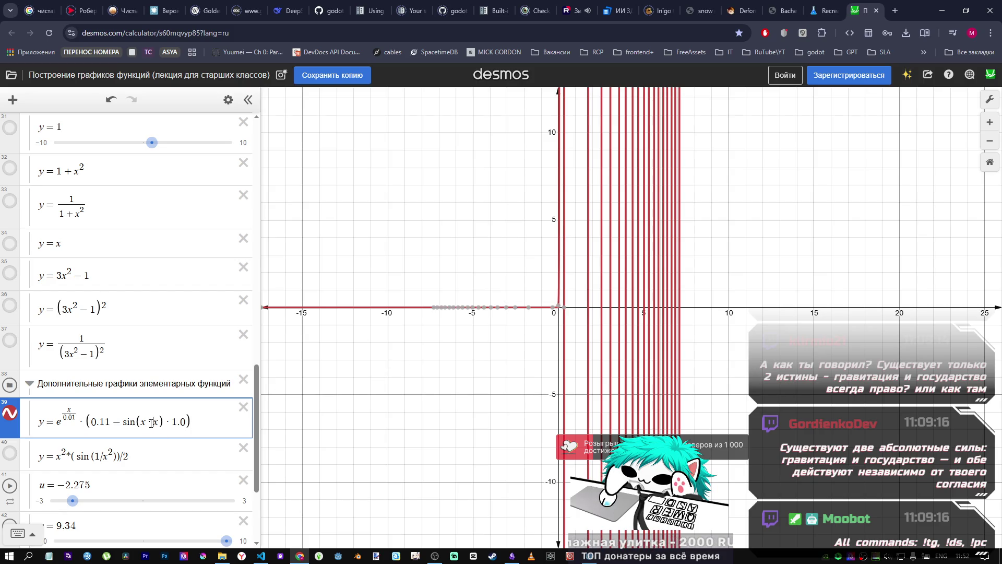
key("BackSpace")
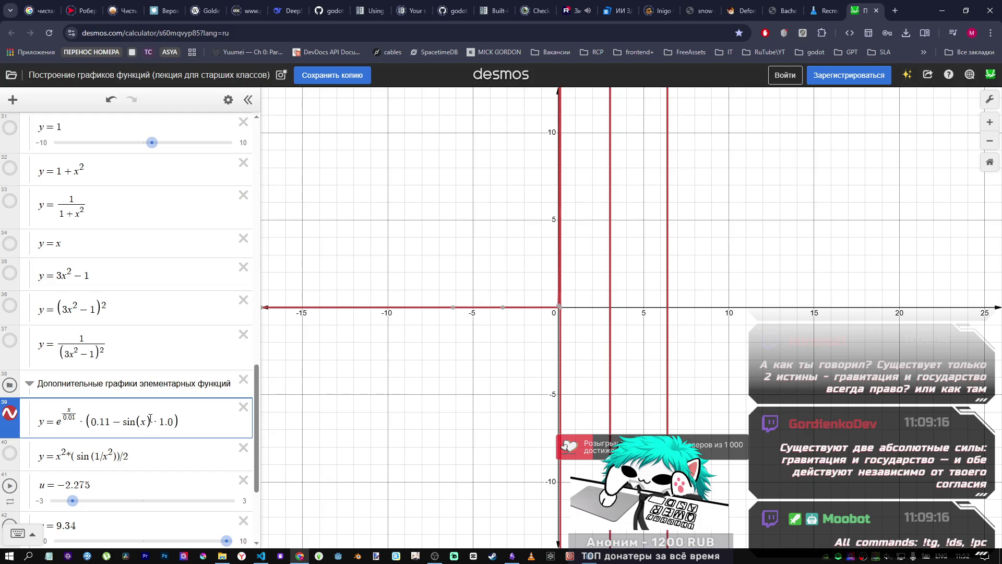
key("alt+Tab")
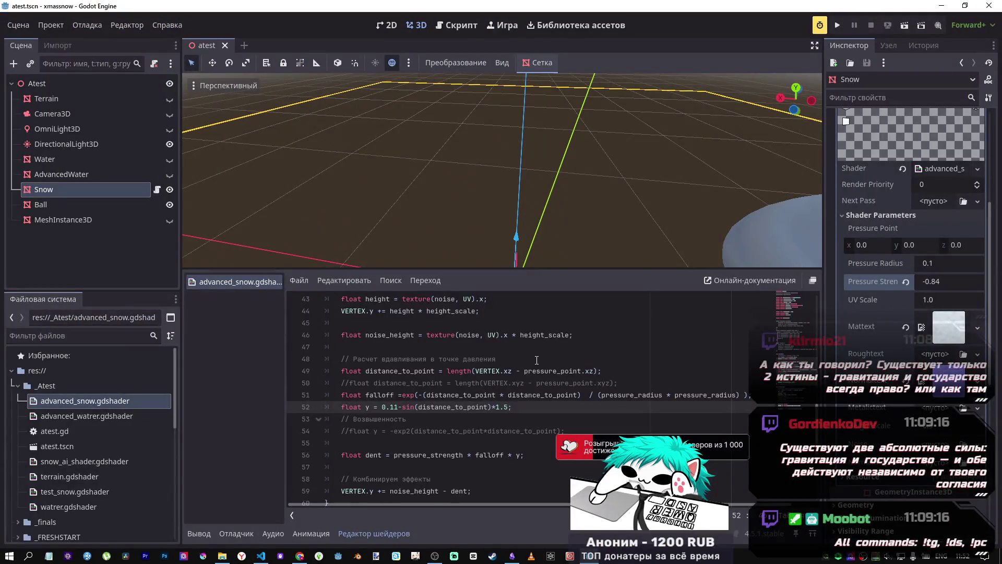
Revert the Snow's Pressure Strength from -0.84 to its default 1.5, carving a deep crater.
scroll(524, 194, "down", 5)
scroll(524, 193, "up", 5)
scroll(524, 192, "up", 5)
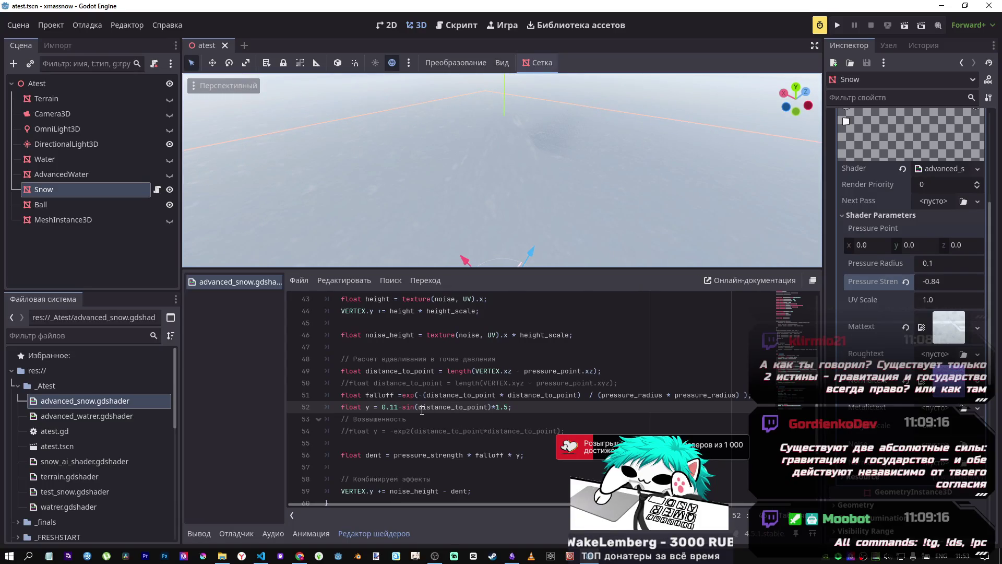
left_click(907, 282)
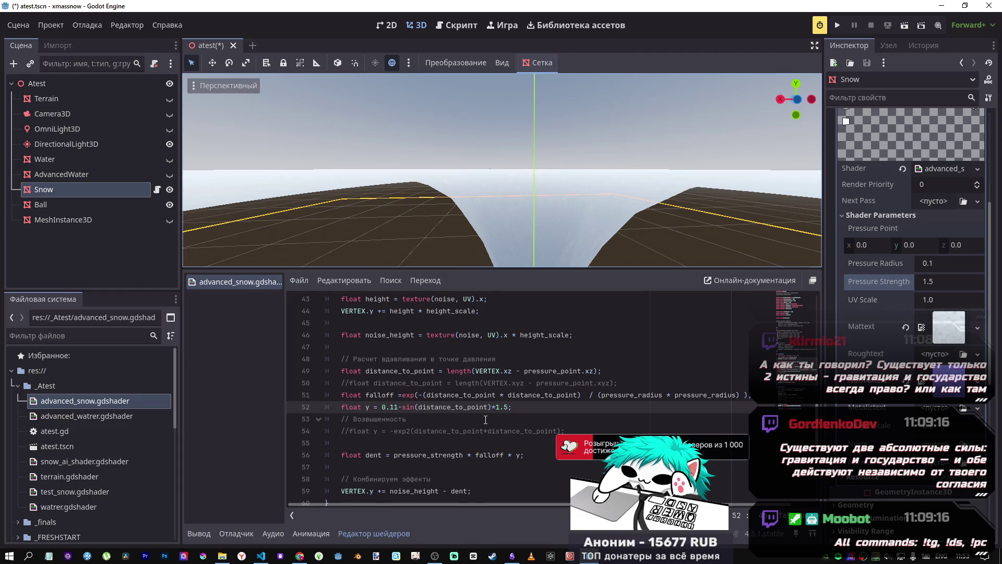
left_click(748, 395)
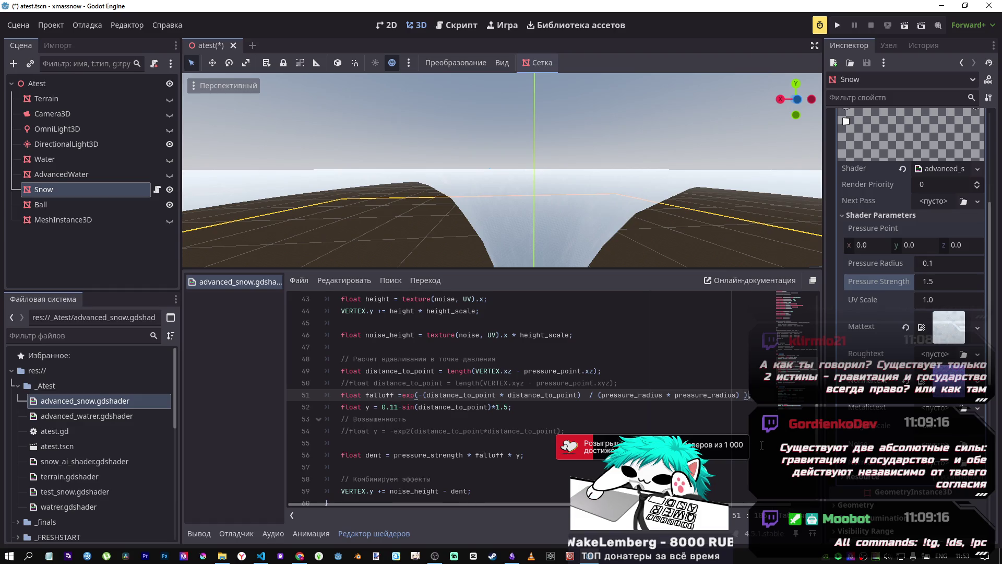
Append a *2.0 factor to the exp() falloff on line 51 and frame the deepened crater.
type("*2.0")
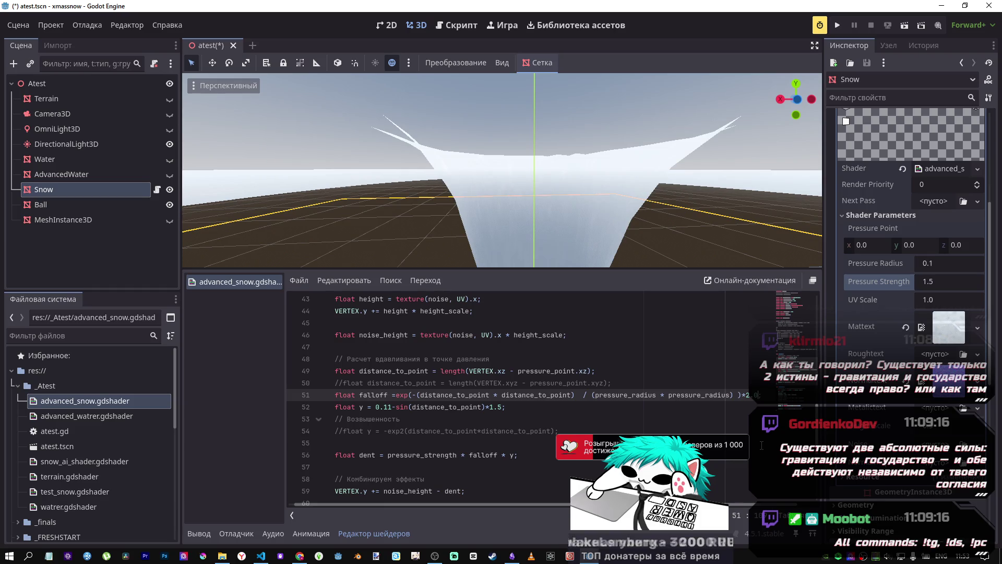
type("w")
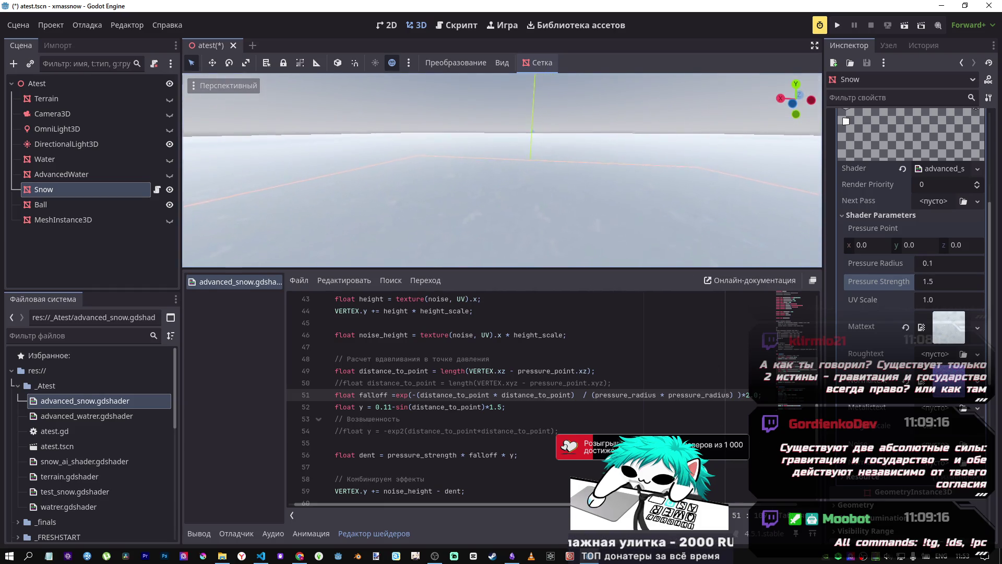
type("w")
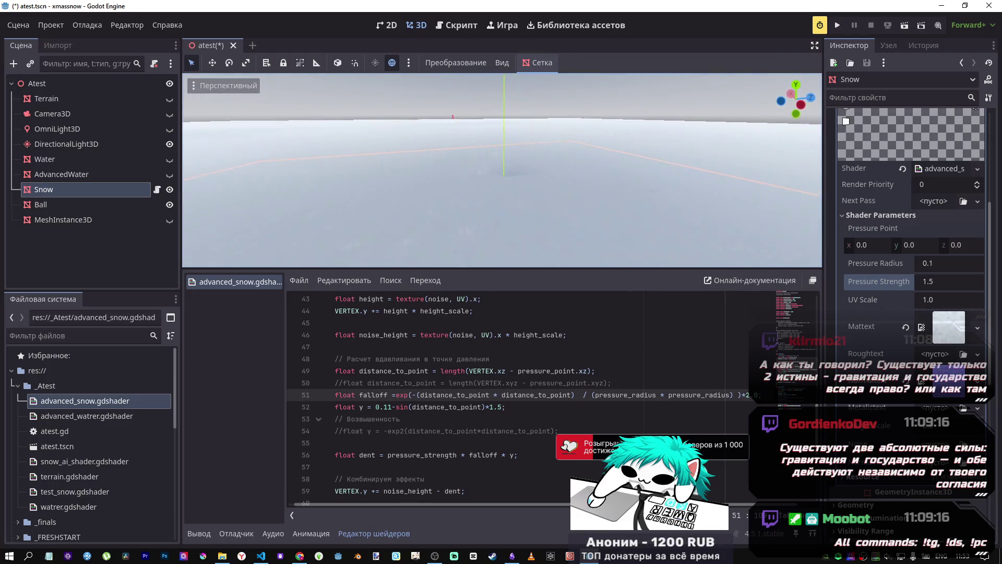
type("w")
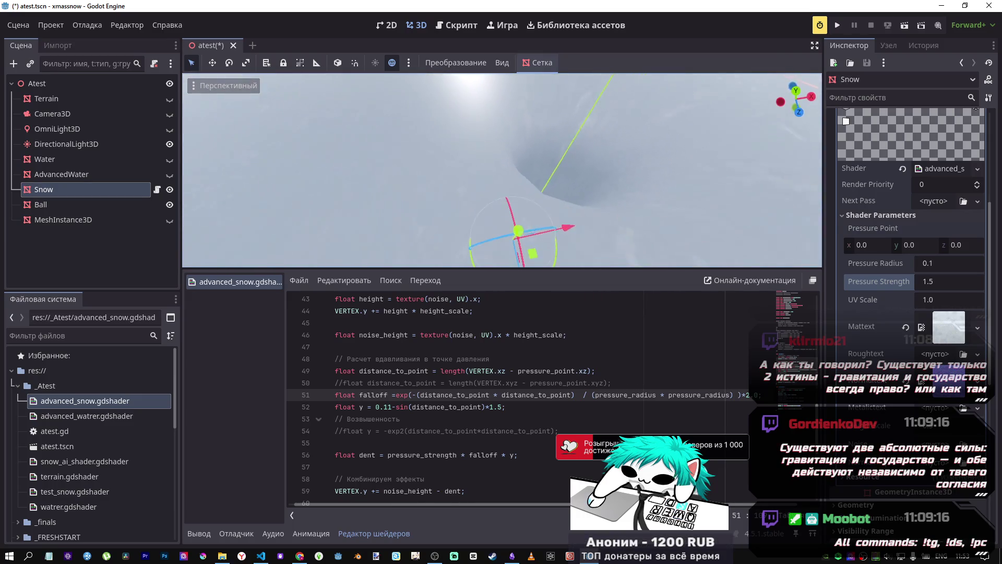
type("w")
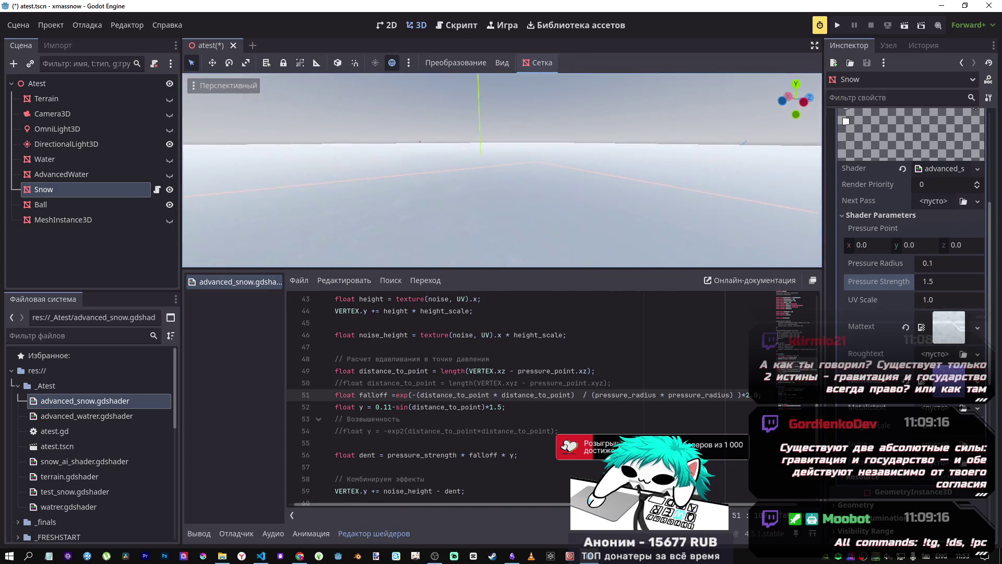
type("s")
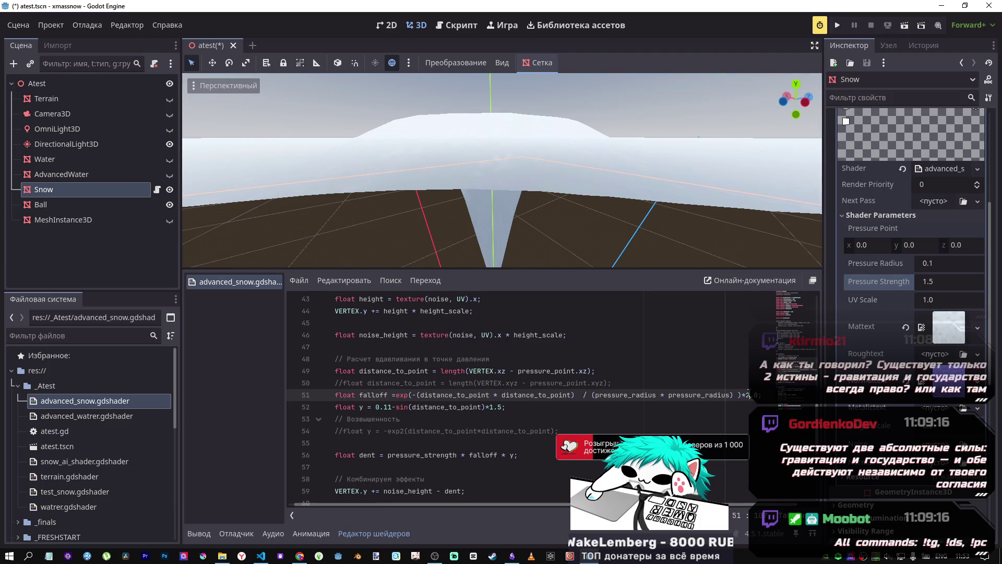
key("BackSpace")
key("f")
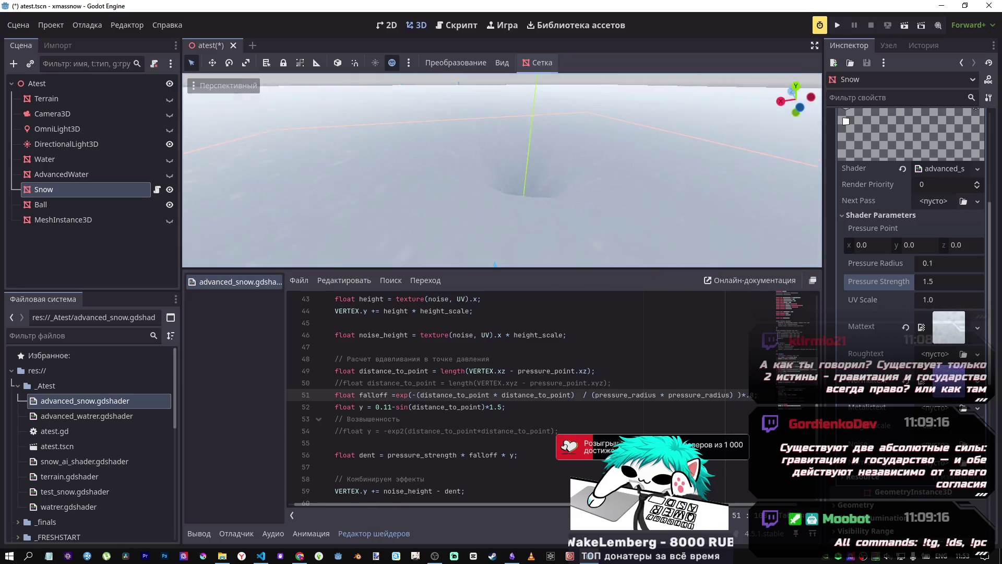
key("alt+Tab")
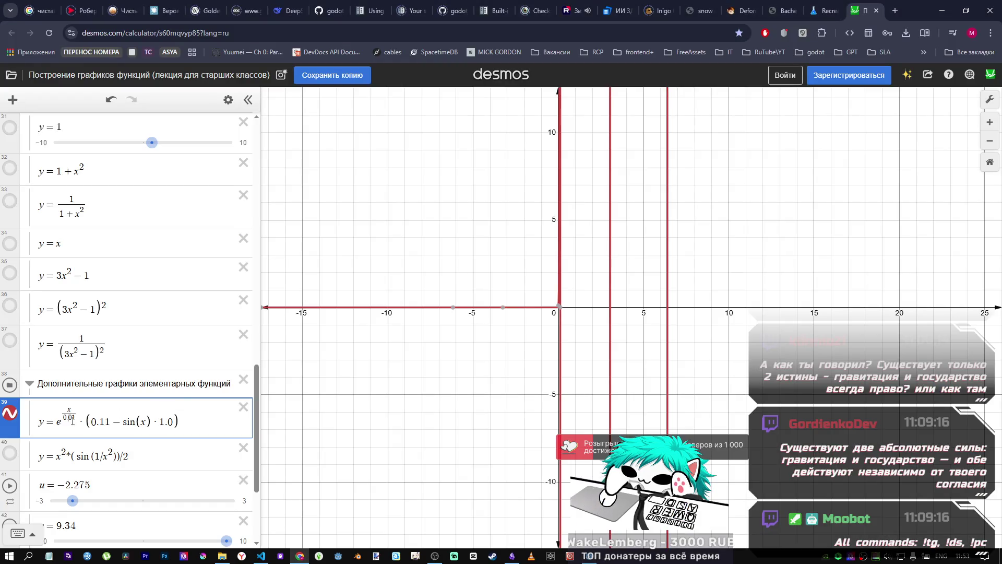
Give expression 39 a leading coefficient, settling on 1.5.
key("alt+Tab")
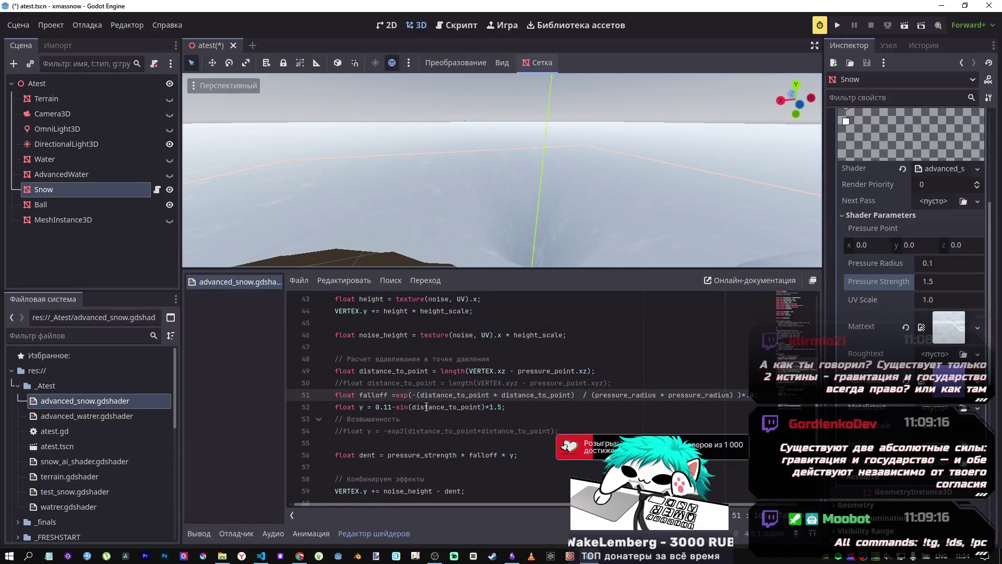
key("alt+Tab")
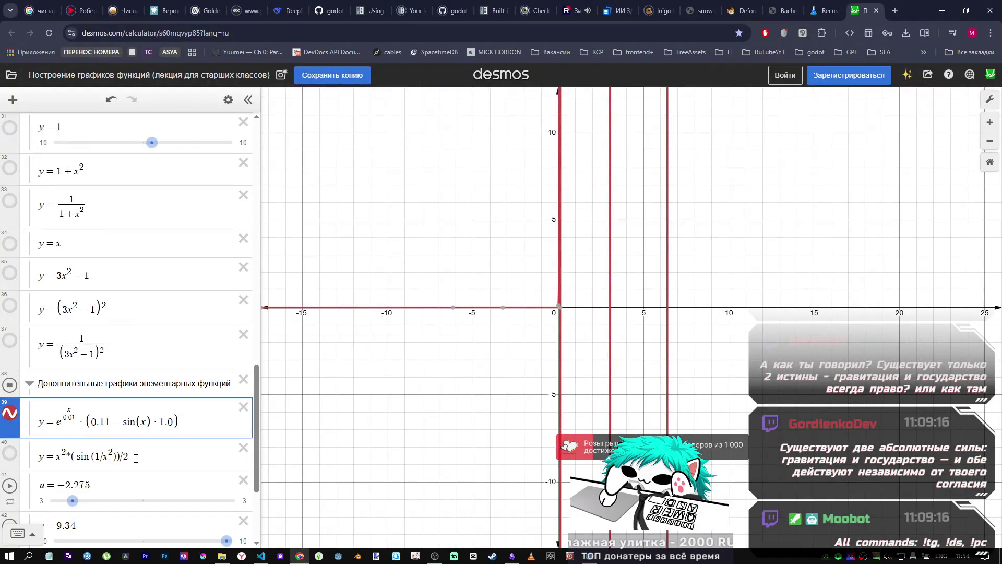
type("0.8")
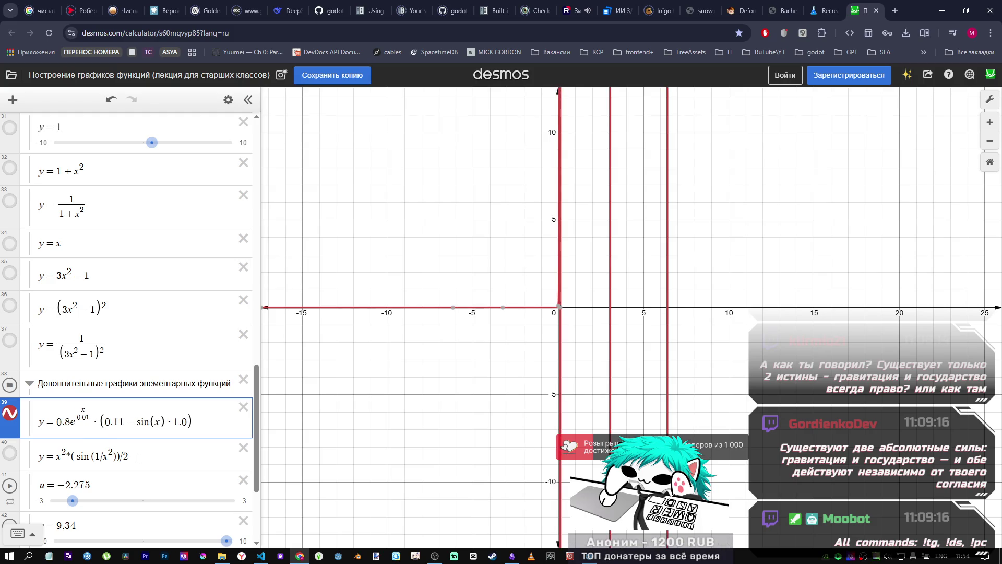
type("*")
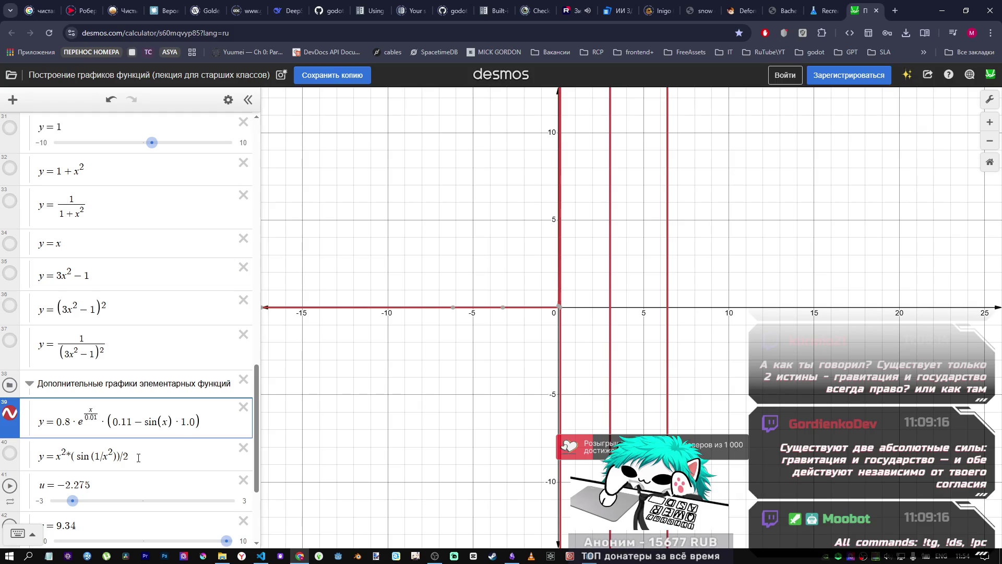
key("BackSpace")
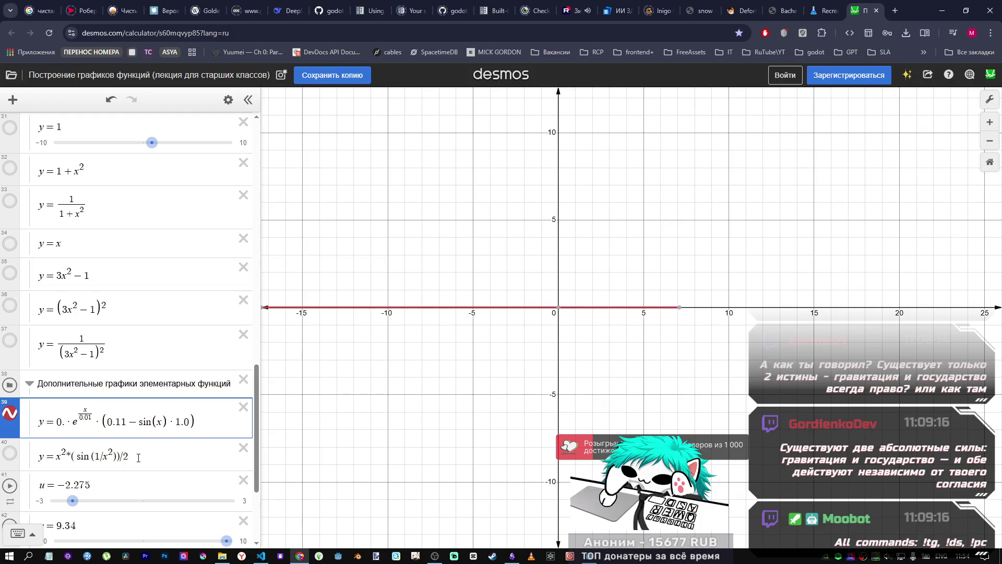
type("5")
key("Left")
key("BackSpace")
key("BackSpace")
type("1")
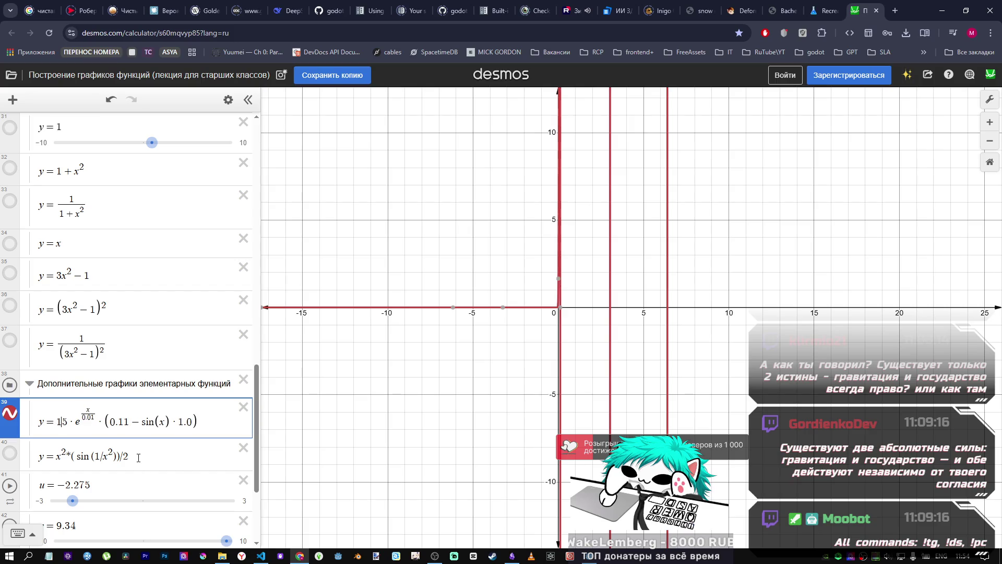
type(".")
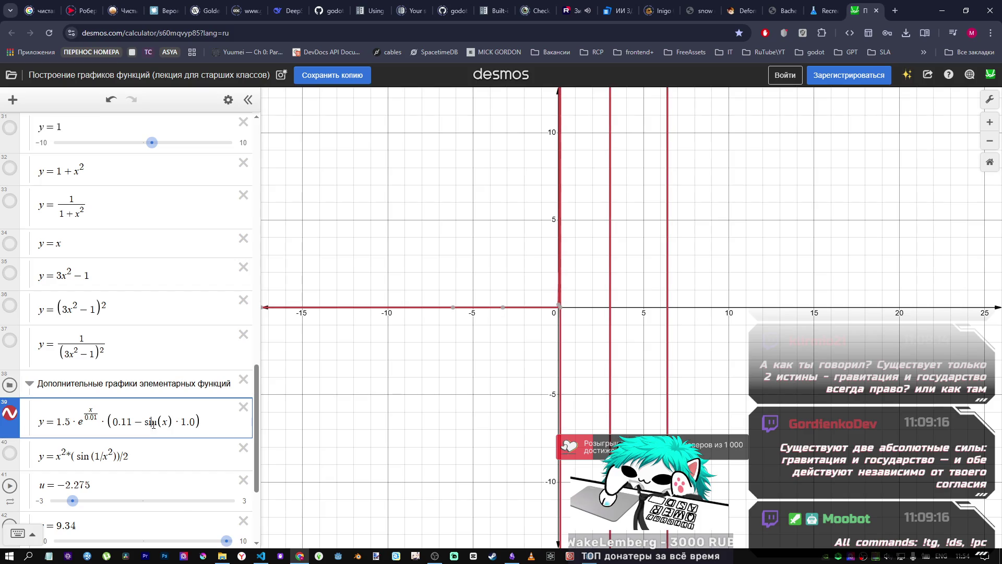
Read the curve's y-intercept, then raise the coefficient to 2.5 and 3.5.
scroll(560, 308, "up", 5)
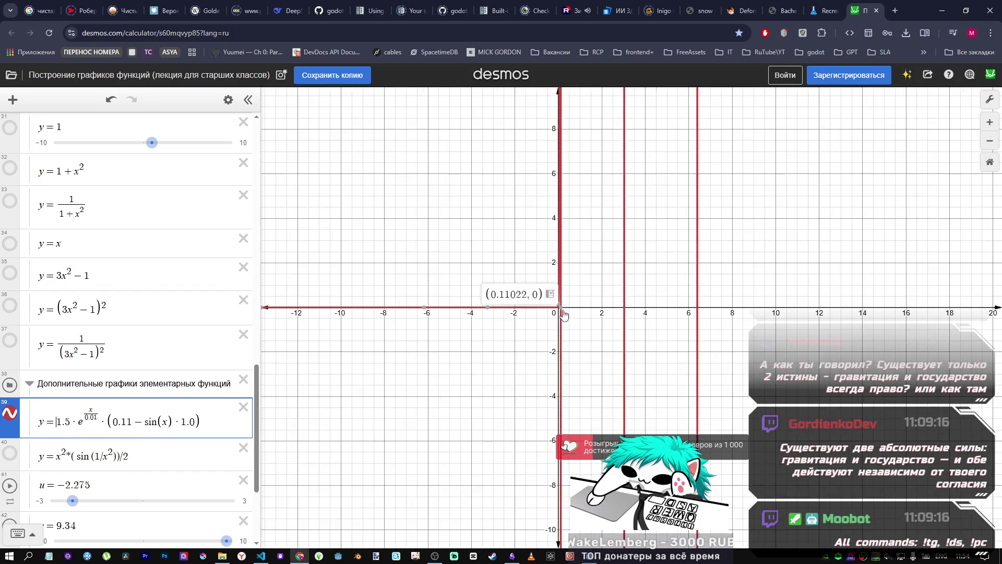
scroll(561, 306, "up", 2)
scroll(557, 290, "up", 1)
left_click(556, 287)
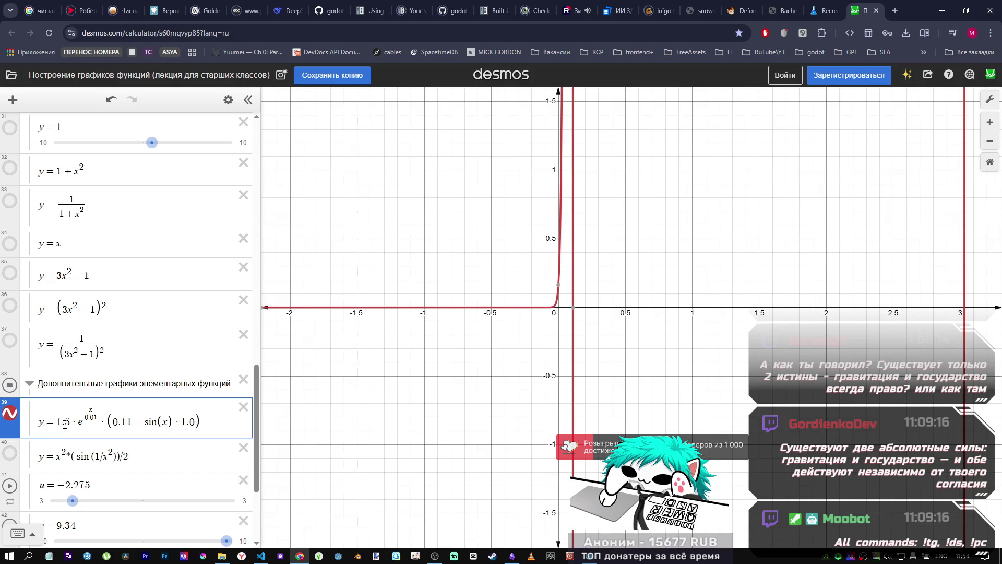
key("BackSpace")
type("2")
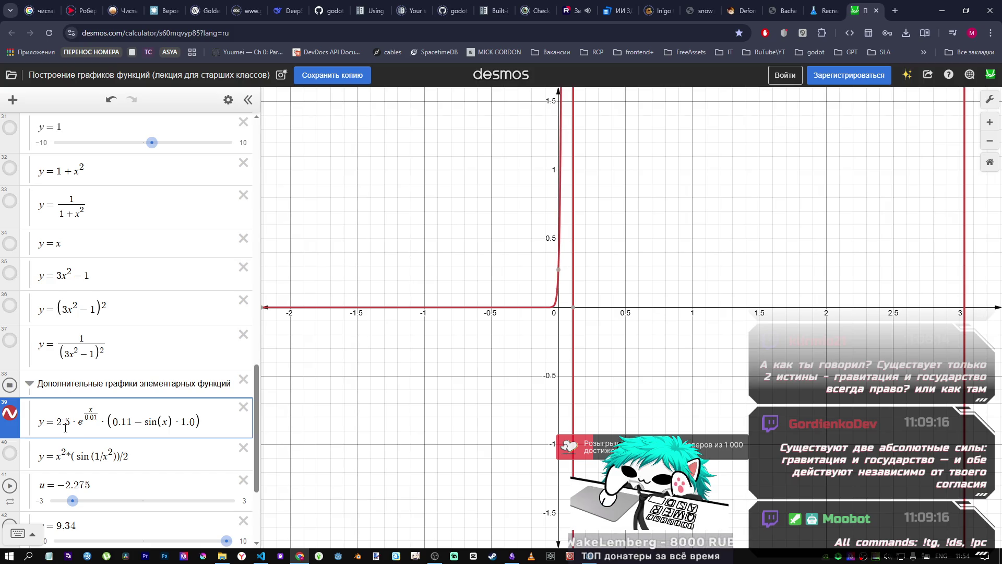
scroll(467, 413, "down", 5)
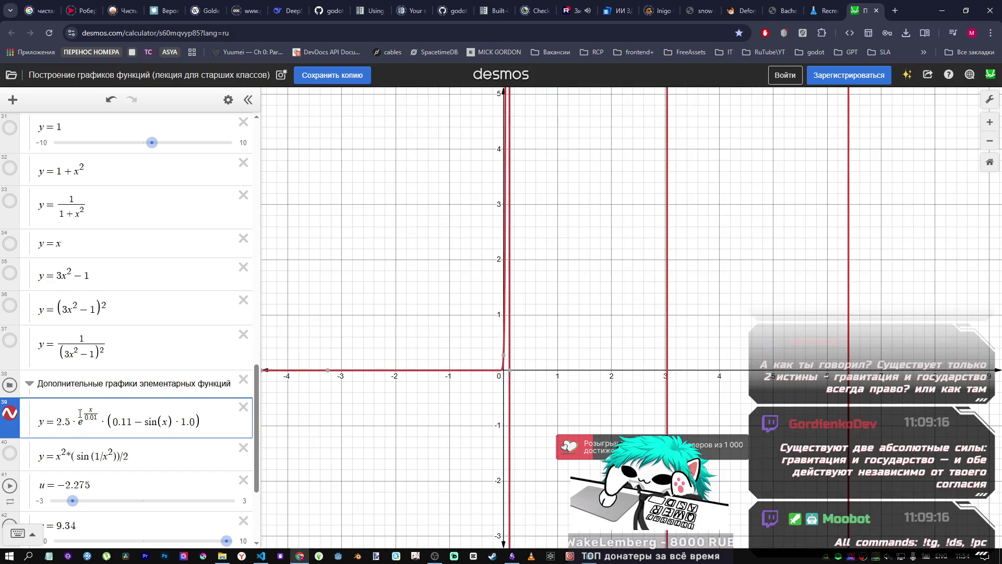
key("BackSpace")
type("3")
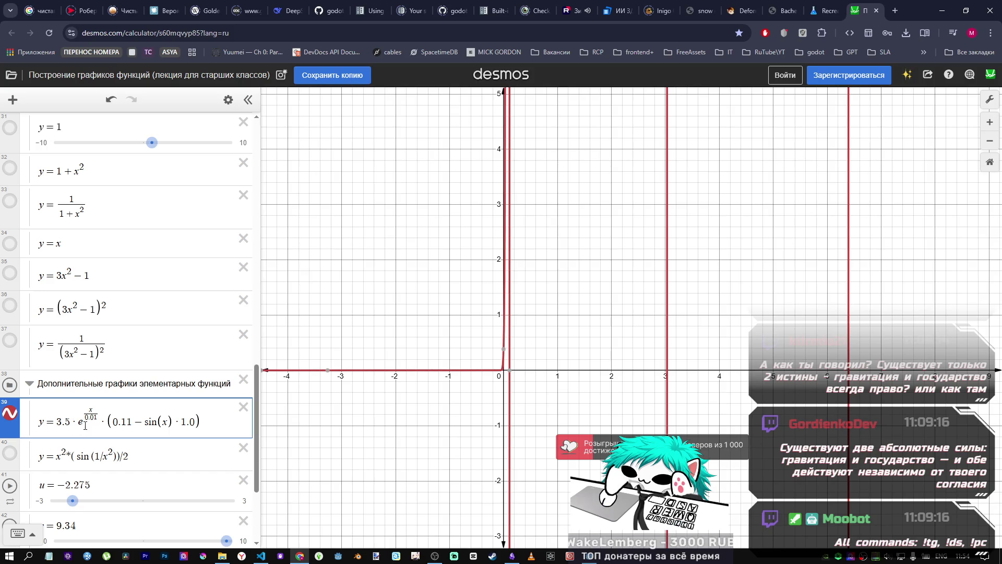
key("Return")
Raise expression 39's coefficient through 4.5 to 5.5, checking the y-intercept of about 0.605.
left_click(69, 414)
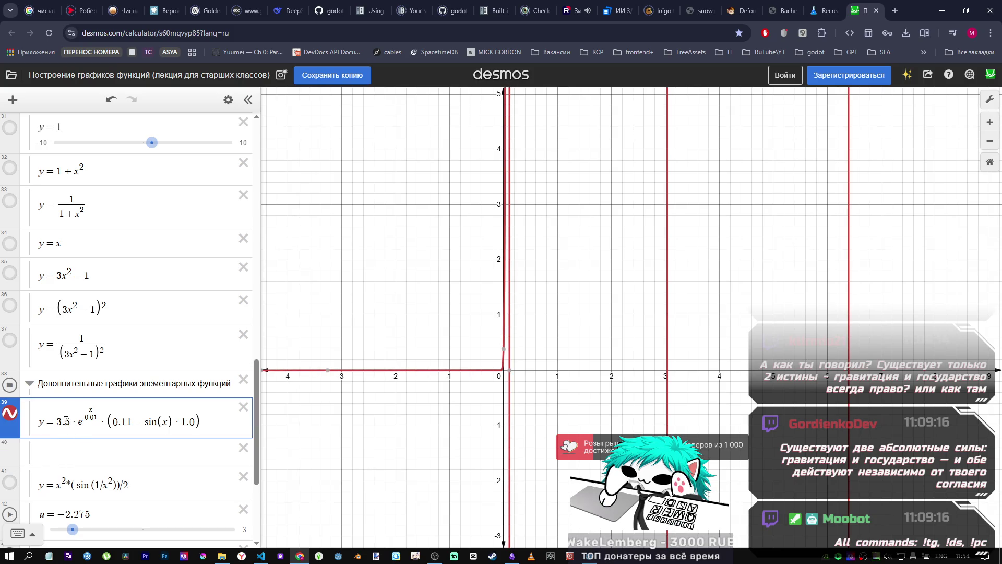
type("4")
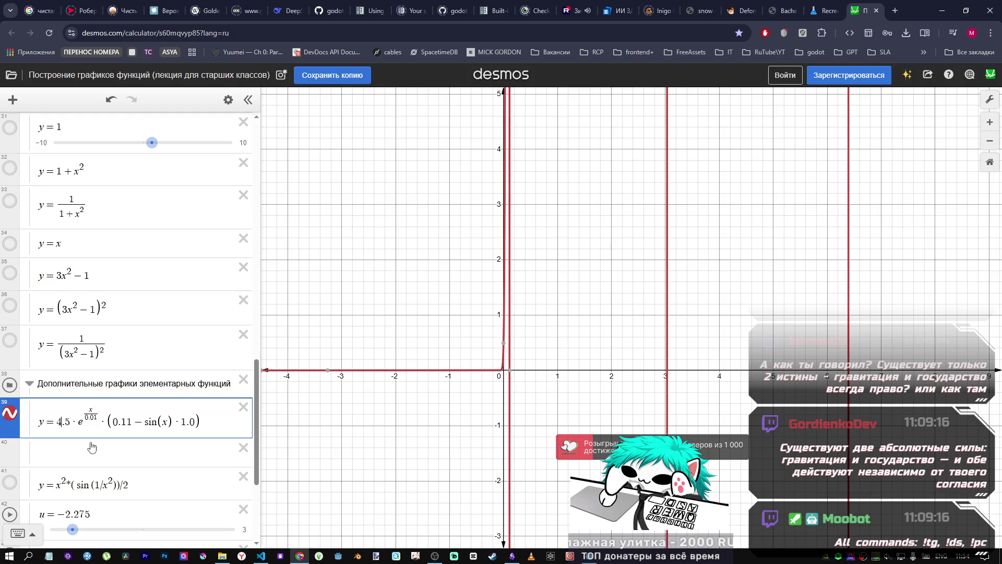
mouse_move(505, 347)
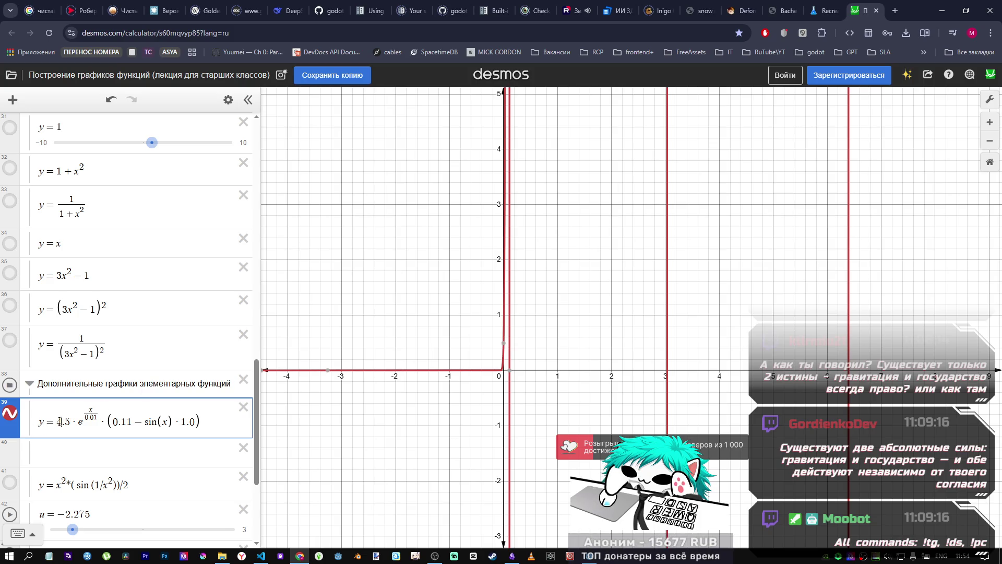
type("5")
mouse_move(505, 342)
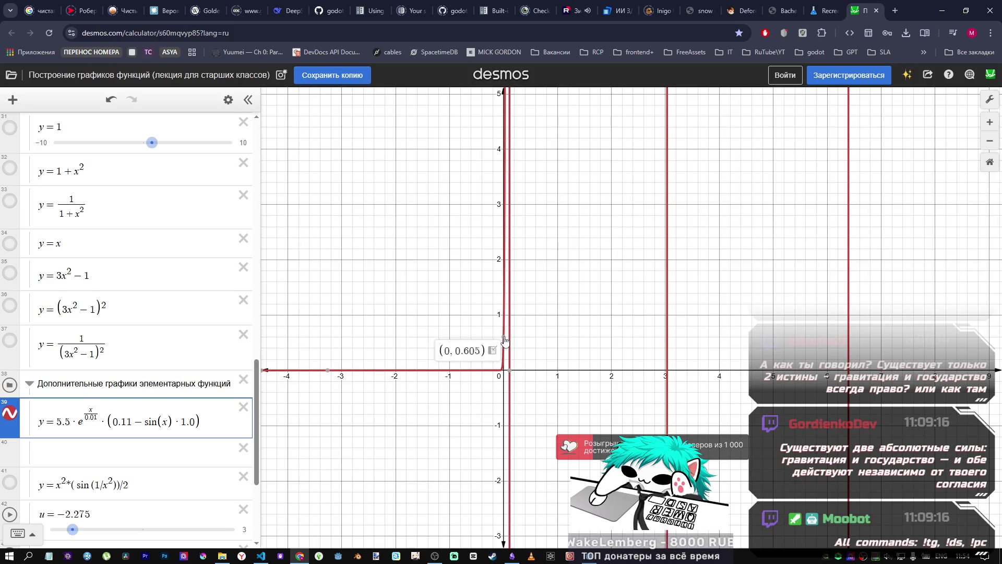
key("alt+Tab")
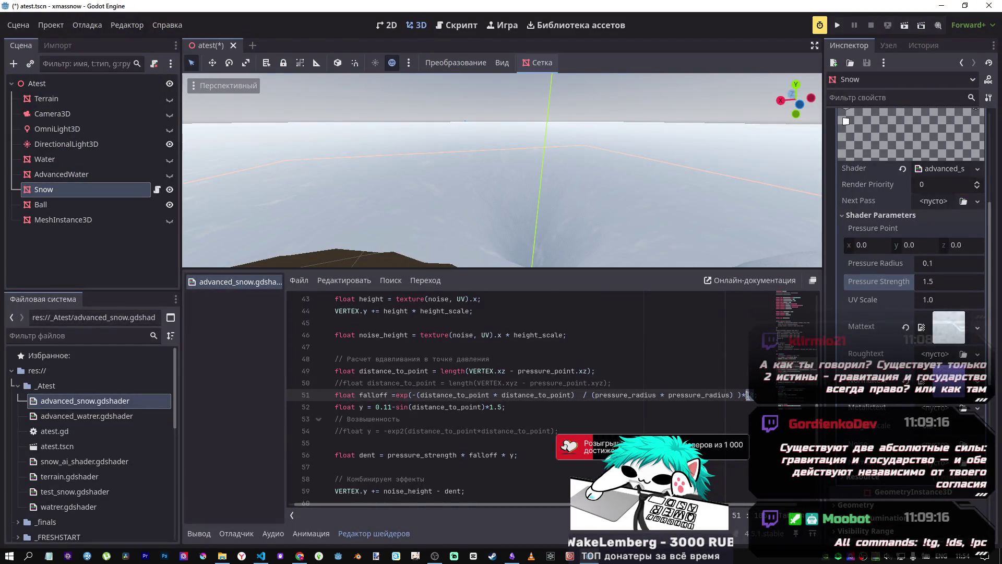
Append a *10.0 multiplier to the falloff on line 51.
type("10")
key("Return")
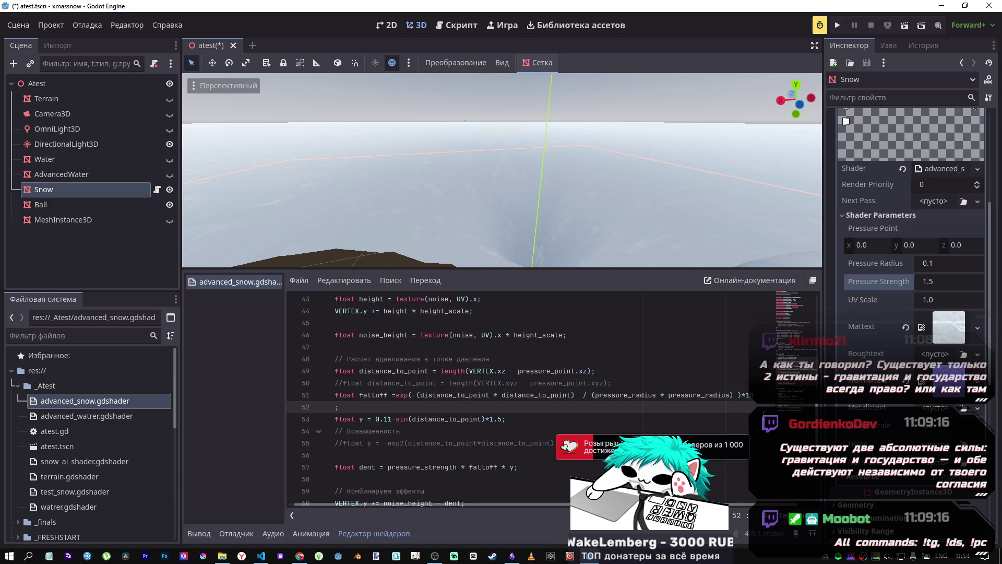
key("BackSpace")
type(".0;")
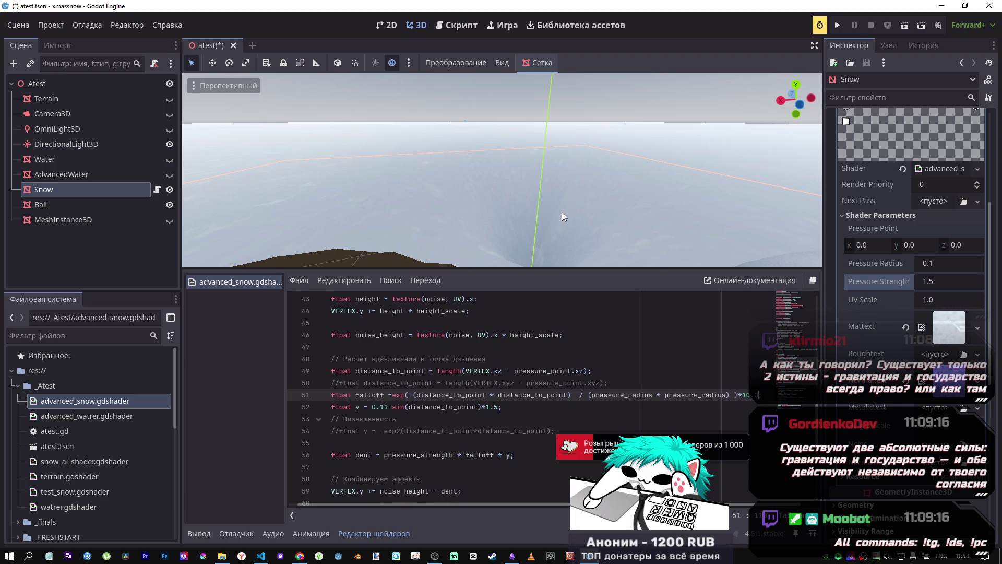
Zoom through the viewport to inspect the snow, then select the 10 multiplier on line 51.
scroll(544, 227, "down", 3)
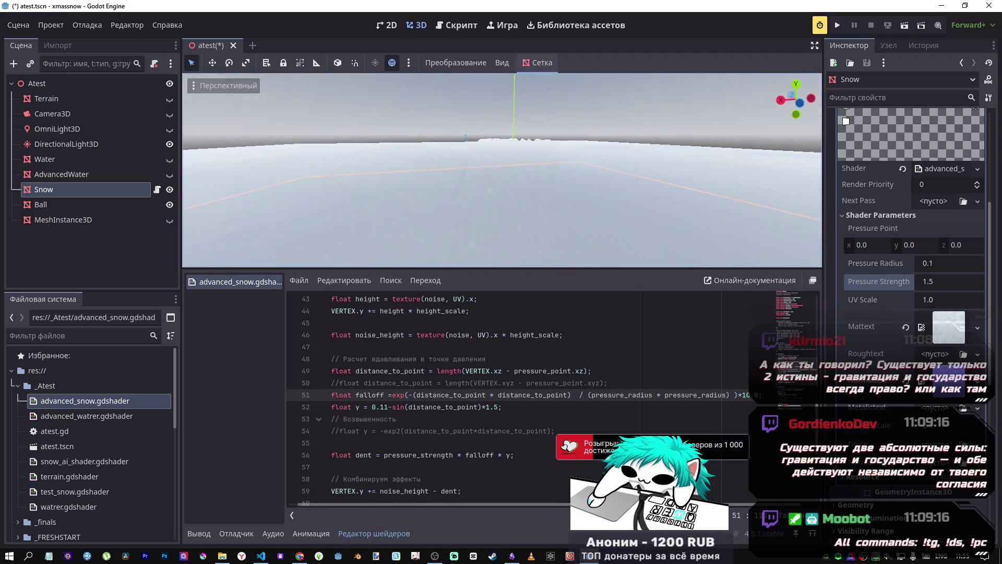
scroll(501, 171, "up", 5)
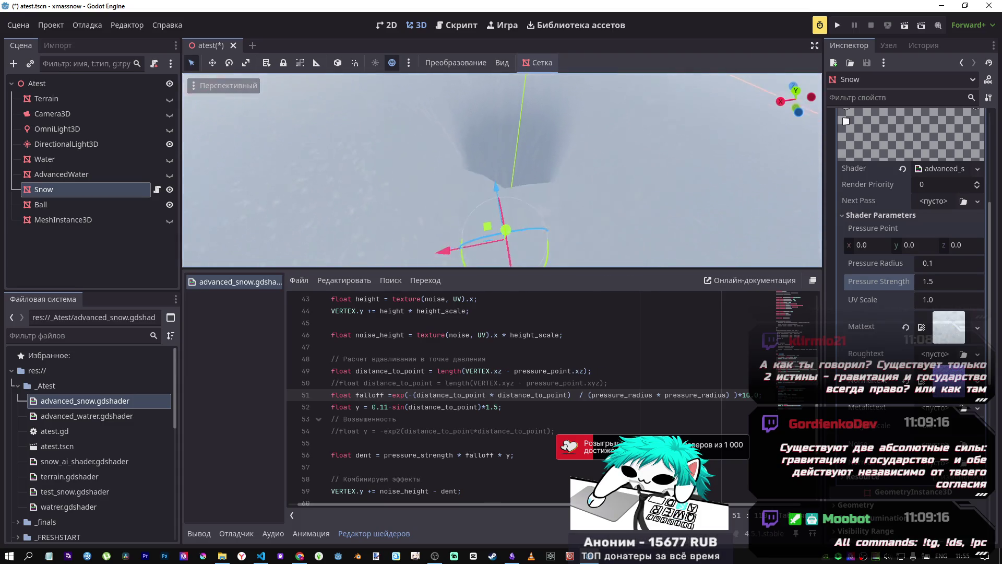
scroll(501, 171, "up", 5)
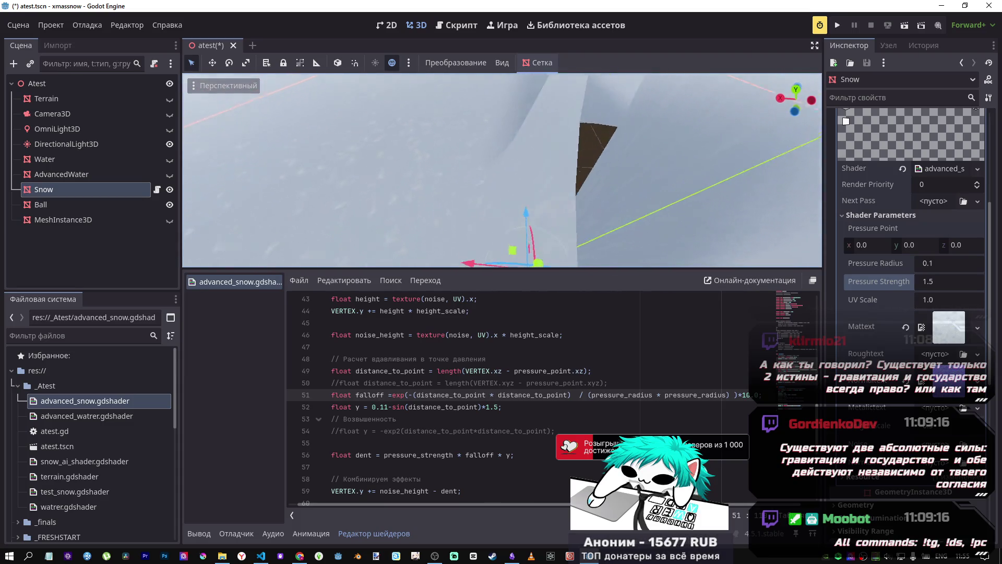
scroll(501, 171, "up", 5)
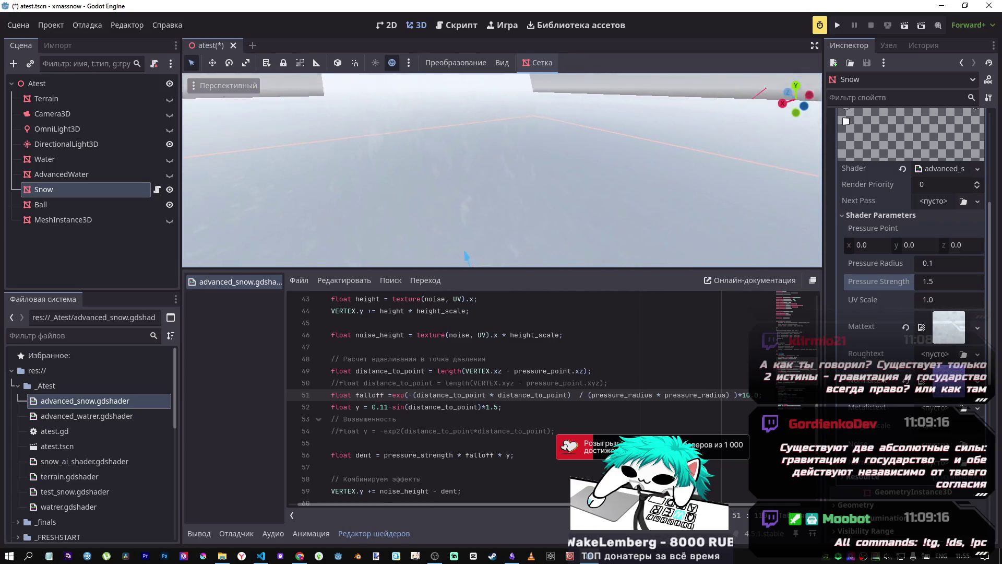
scroll(501, 171, "up", 5)
scroll(502, 170, "up", 5)
scroll(502, 171, "up", 5)
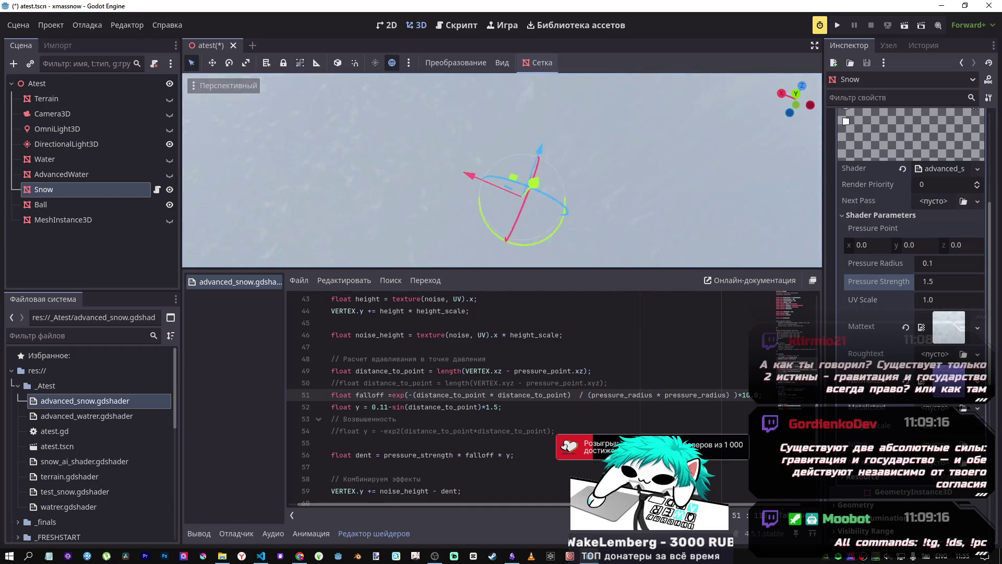
scroll(502, 170, "up", 5)
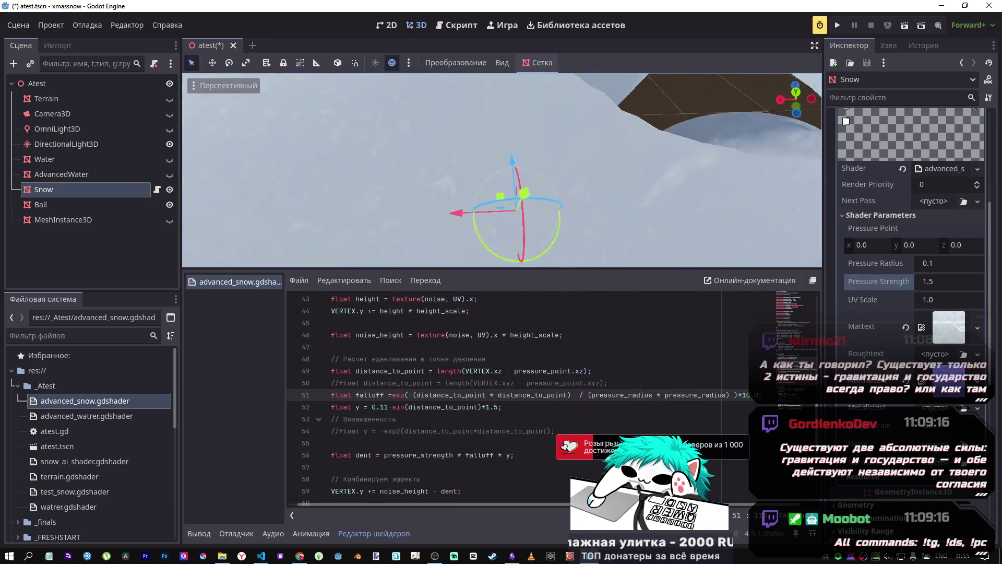
double_click(745, 395)
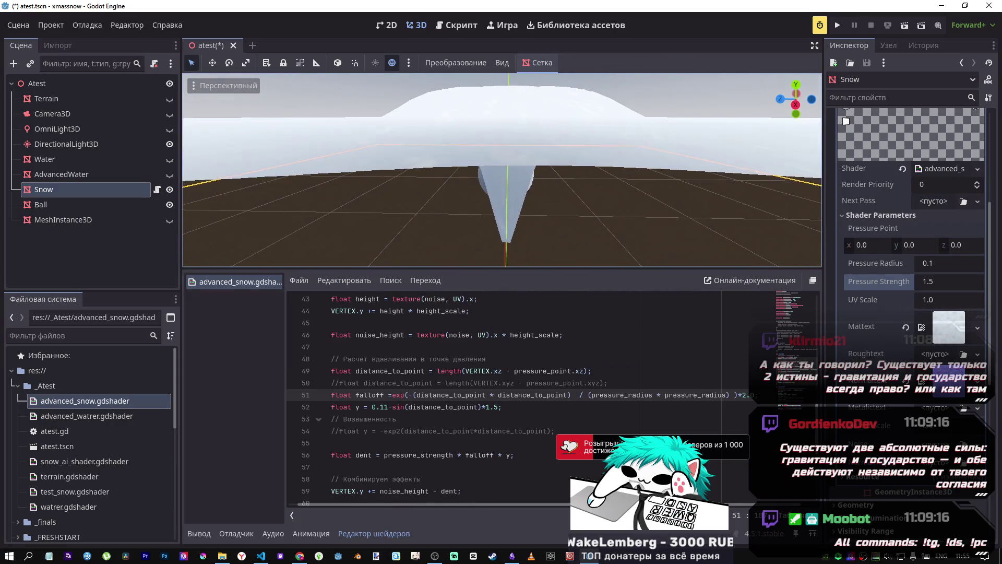
Test a lower Pressure Strength, then reset it to 1.5 while viewing the crater.
left_click_drag(934, 281, 851, 278)
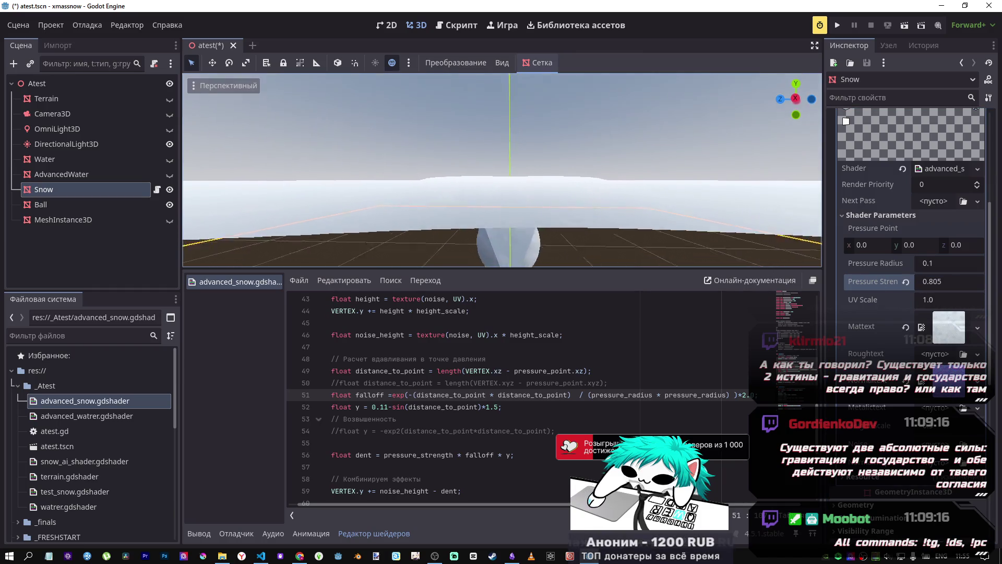
left_click_drag(501, 167, 420, 163)
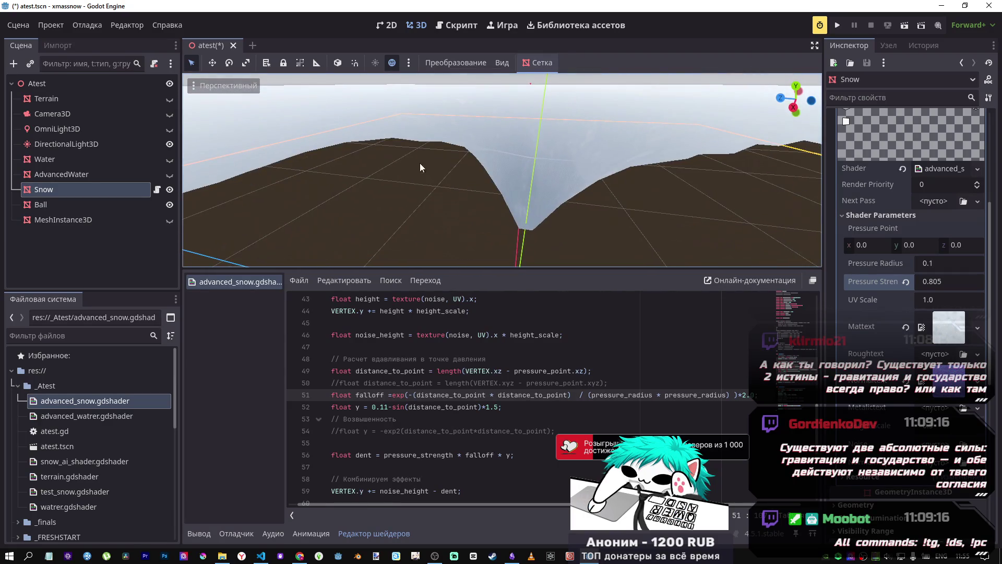
left_click(906, 282)
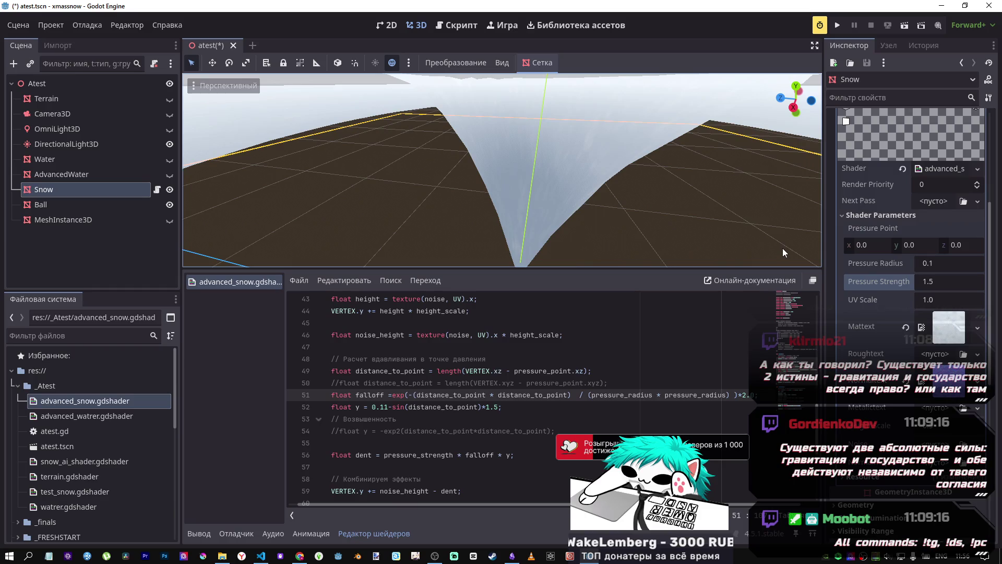
scroll(533, 256, "down", 5)
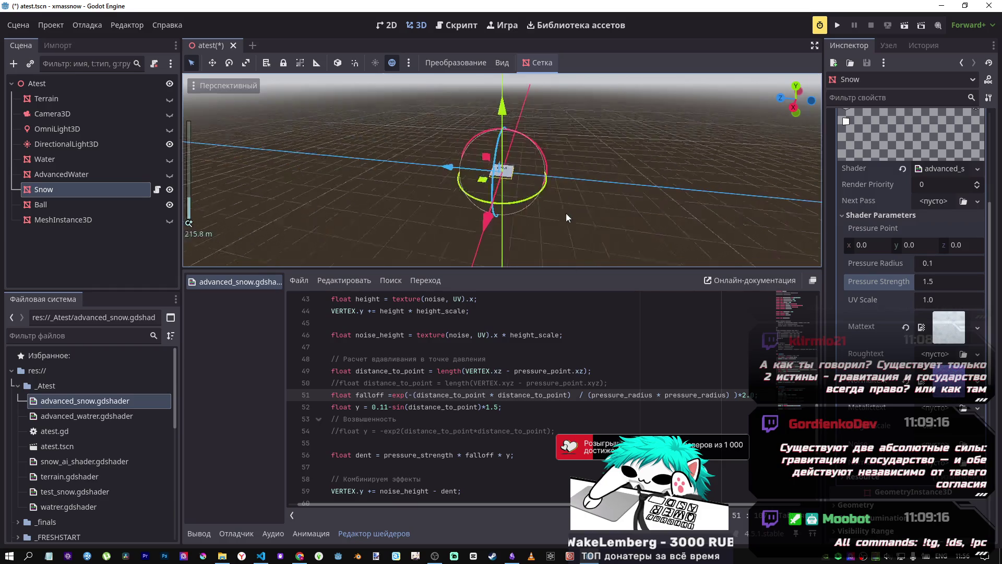
scroll(524, 188, "up", 10)
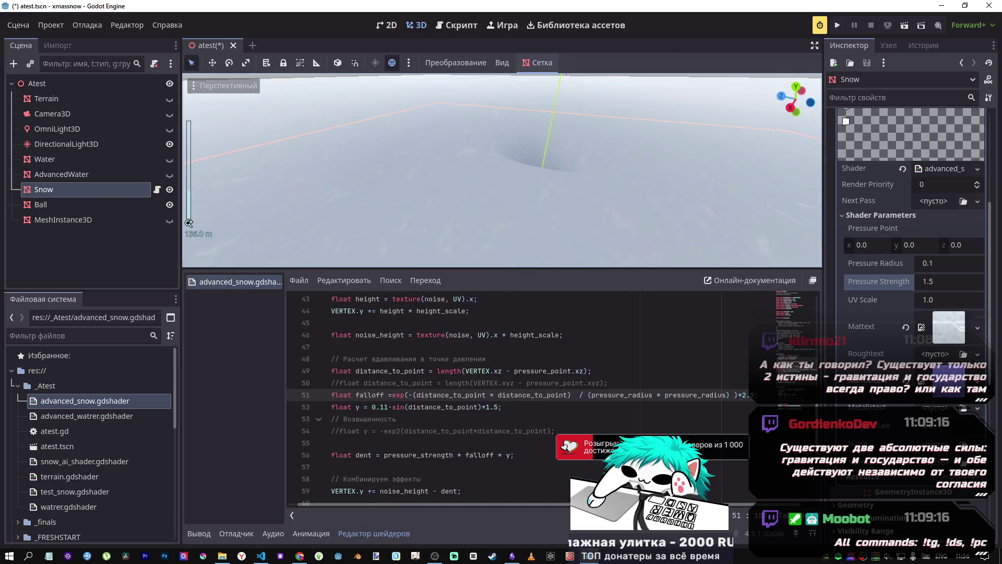
mouse_move(501, 172)
left_mouse_down()
mouse_move(465, 144)
mouse_move(522, 194)
left_mouse_up()
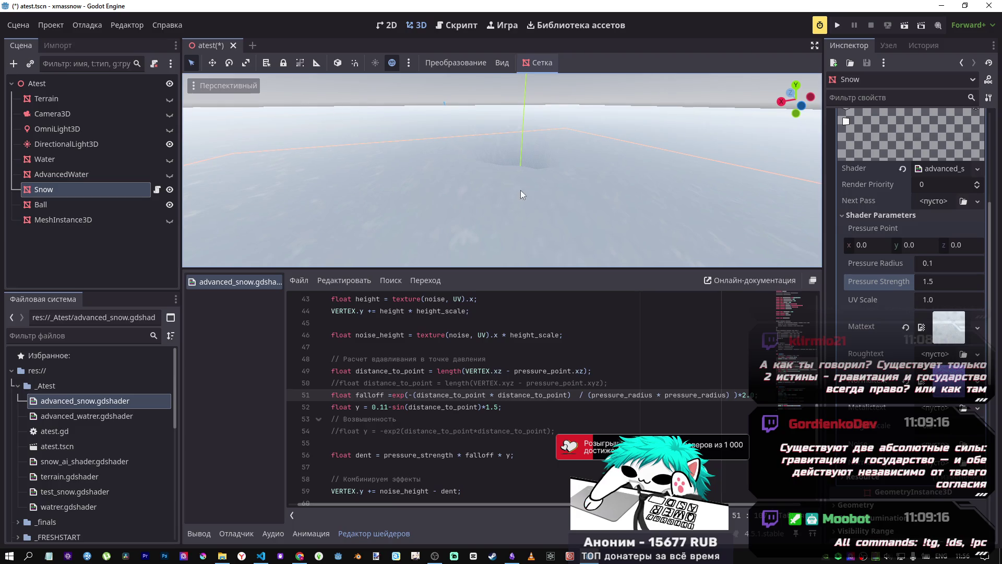
Make the falloff multiplier at the end of line 51 read 2.0.
left_click(530, 406)
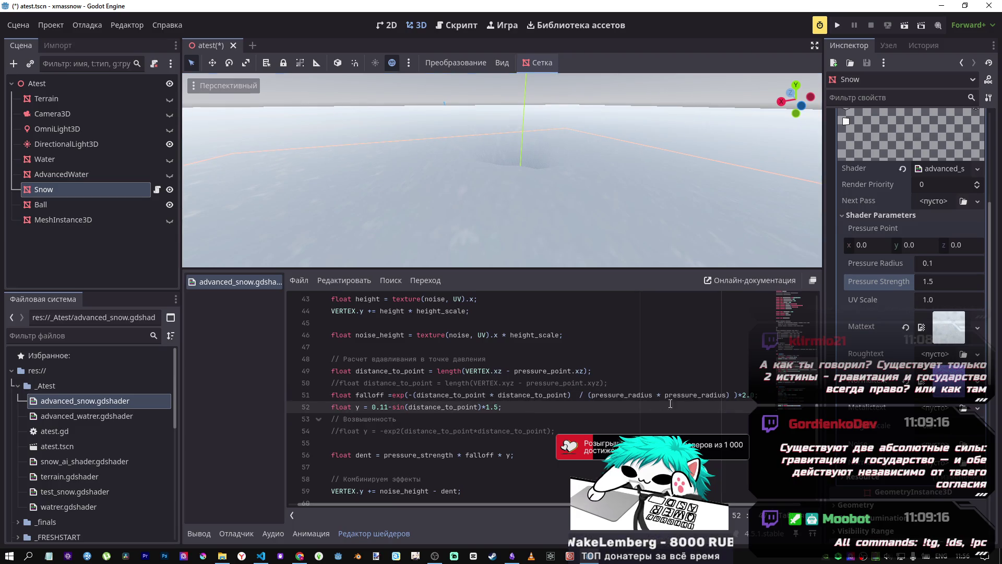
left_click(752, 400)
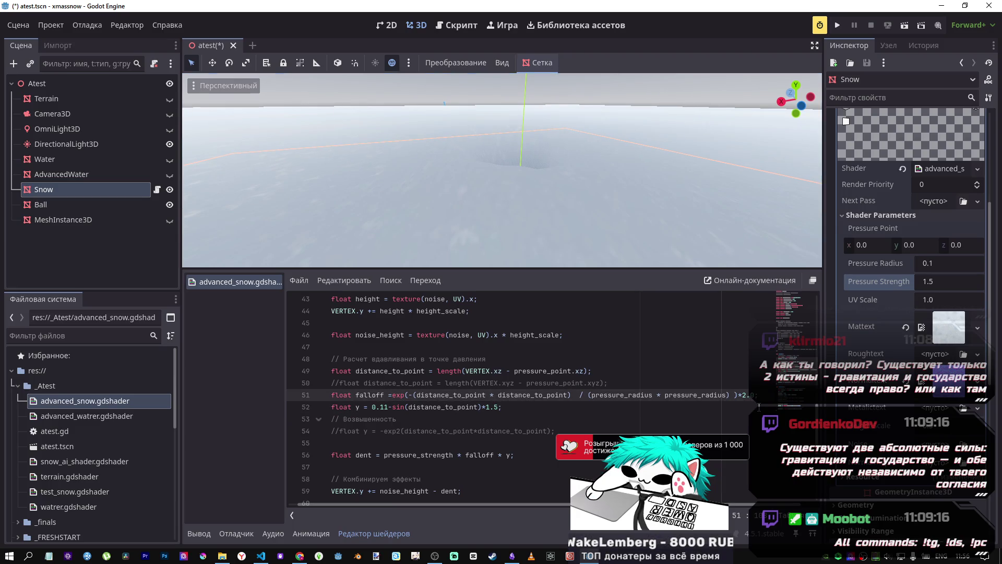
type("0")
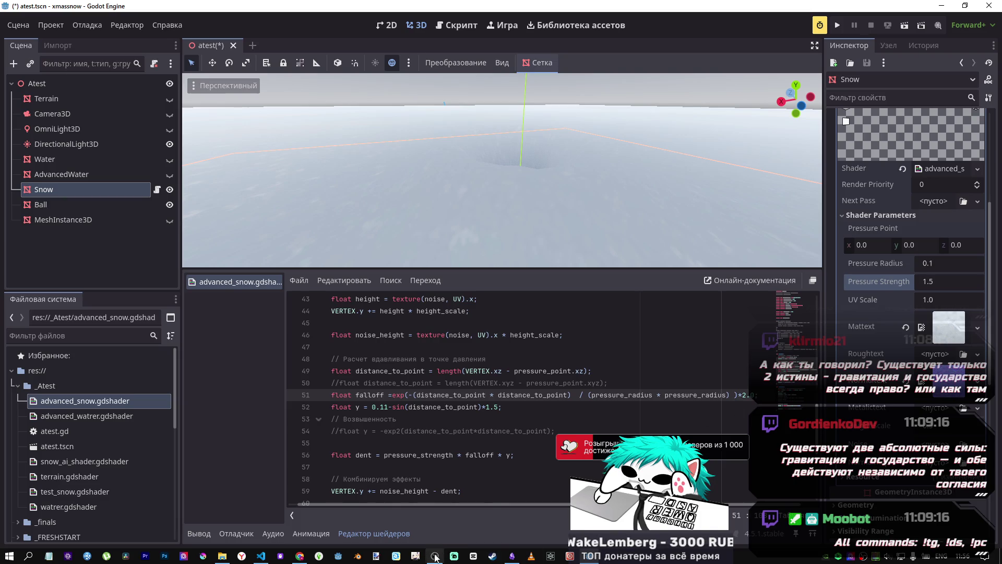
right_click(295, 152)
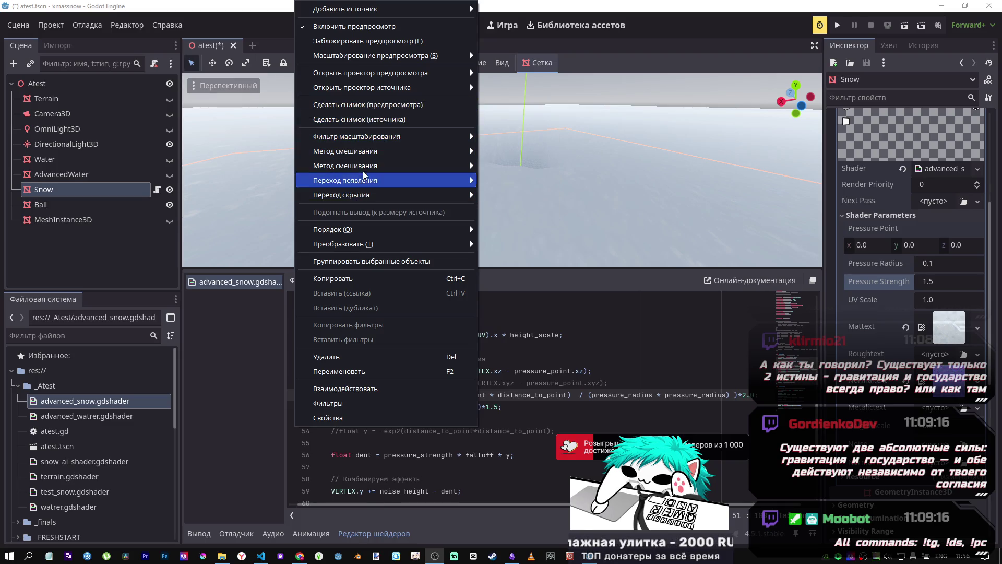
left_click(352, 26)
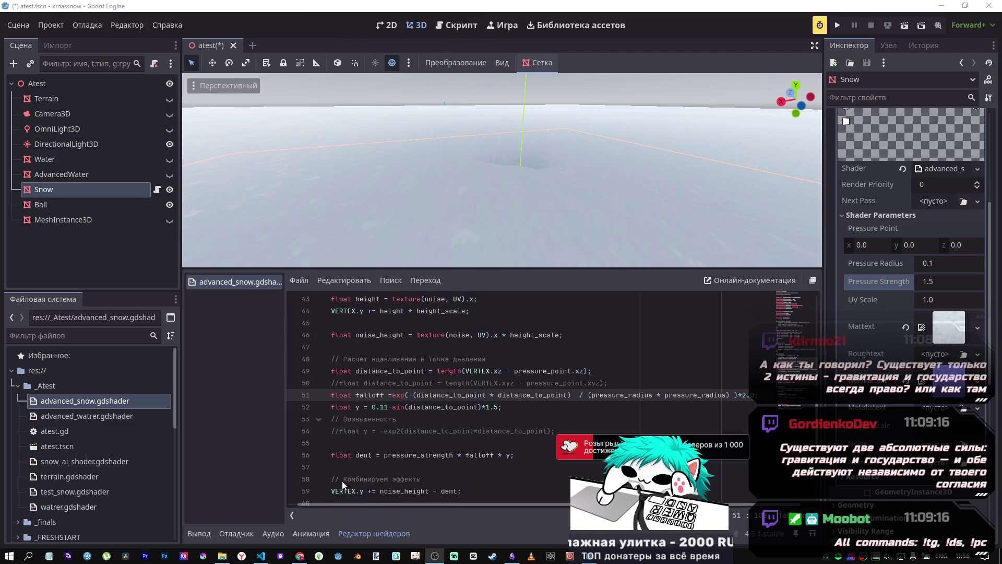
left_click(300, 540)
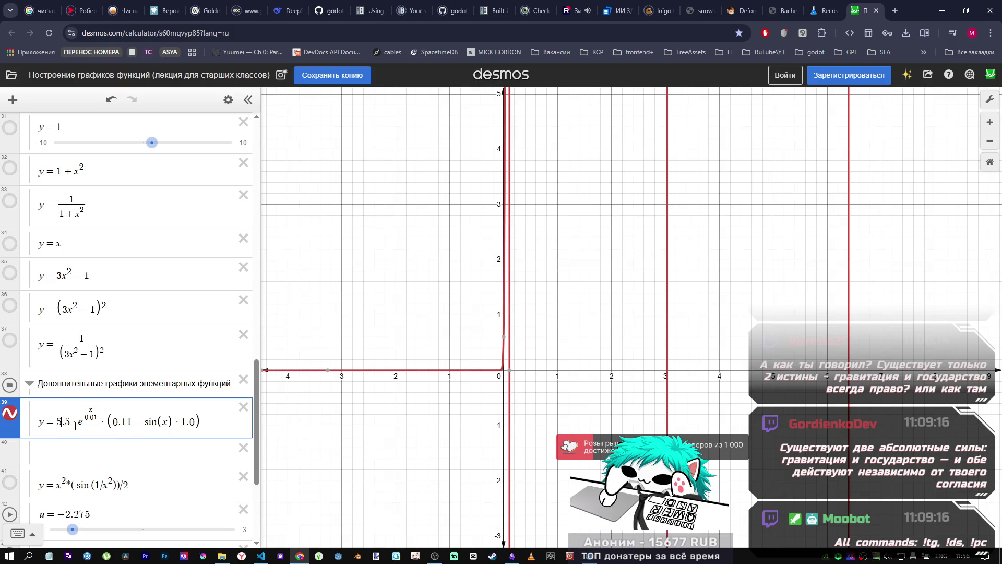
Drop the 5.5 factor from expression 39 and change the 1.0 term to −1.0.
key("BackSpace")
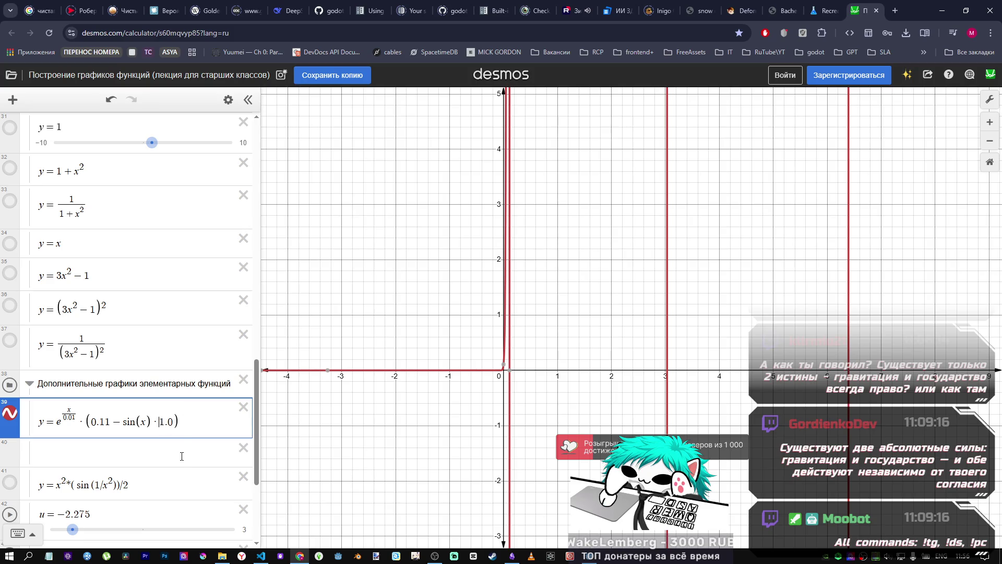
type("-")
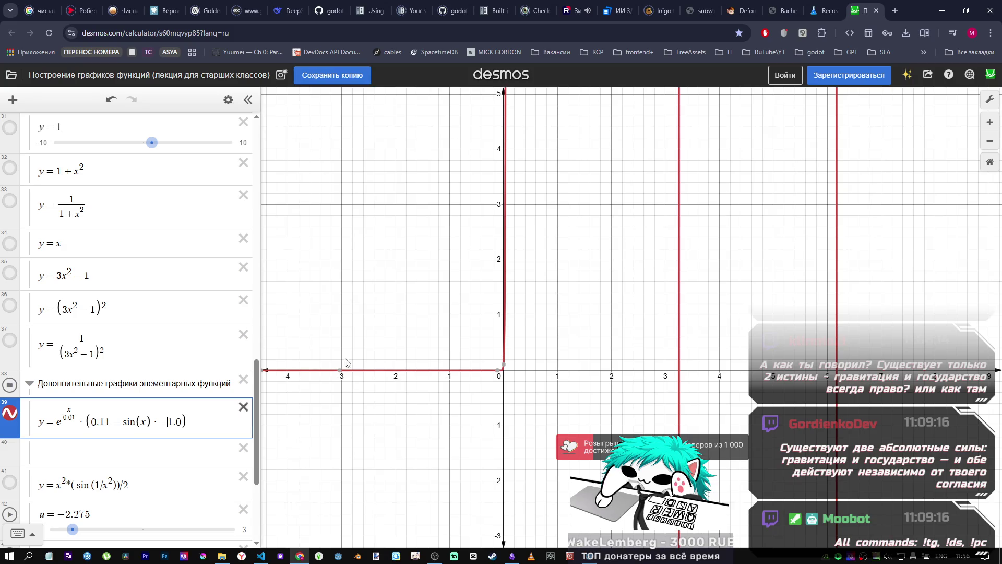
scroll(597, 302, "down", 8)
scroll(580, 300, "down", 3)
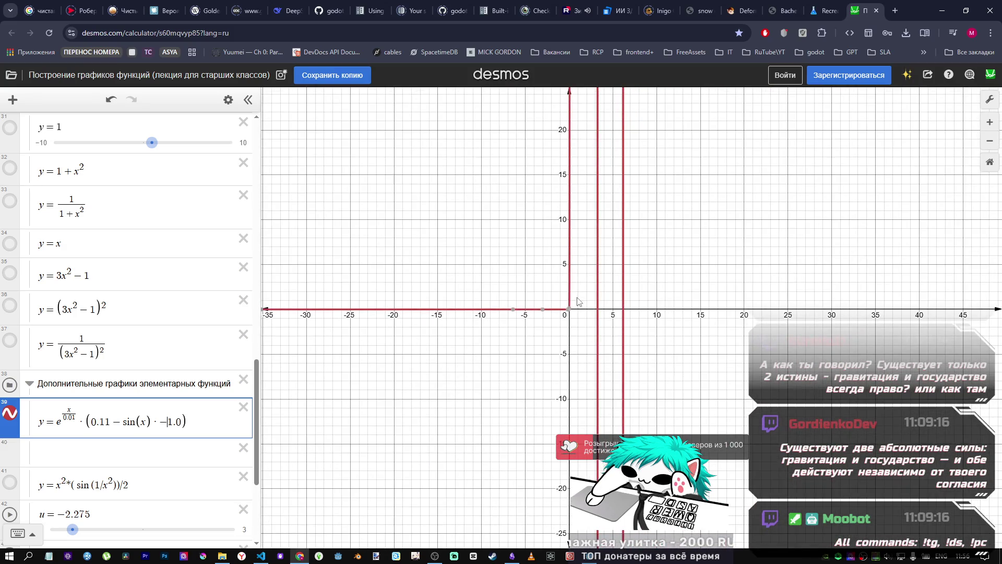
left_click(589, 560)
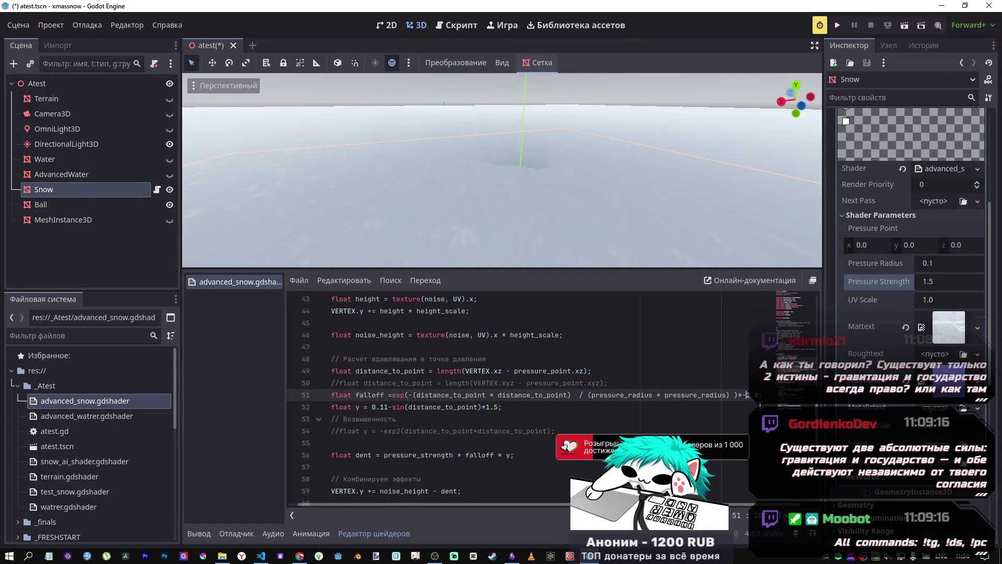
Orbit around the snow and select the trailing -3.0 multiplier at the end of line 51.
left_click_drag(596, 209, 502, 334)
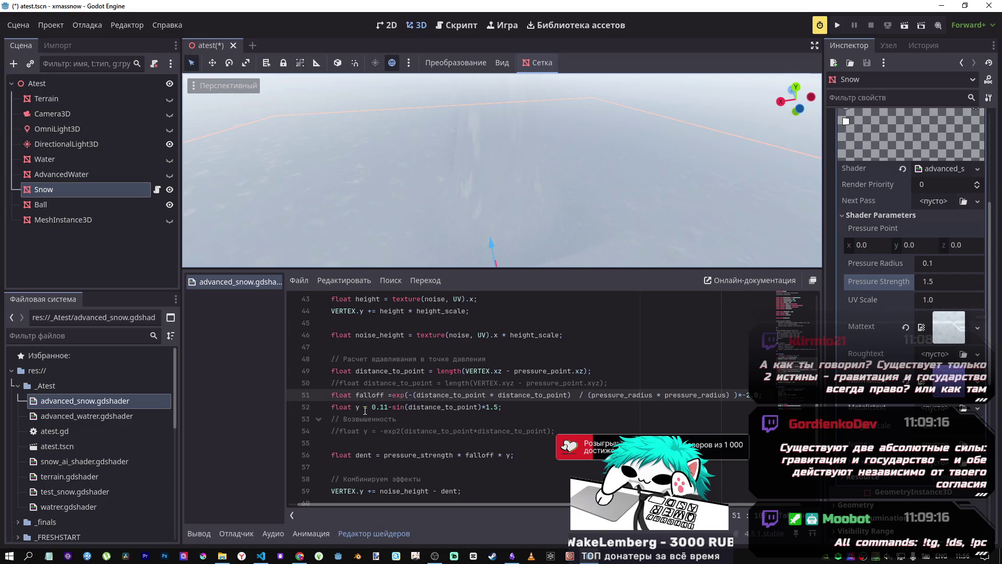
left_click(508, 455)
type("-")
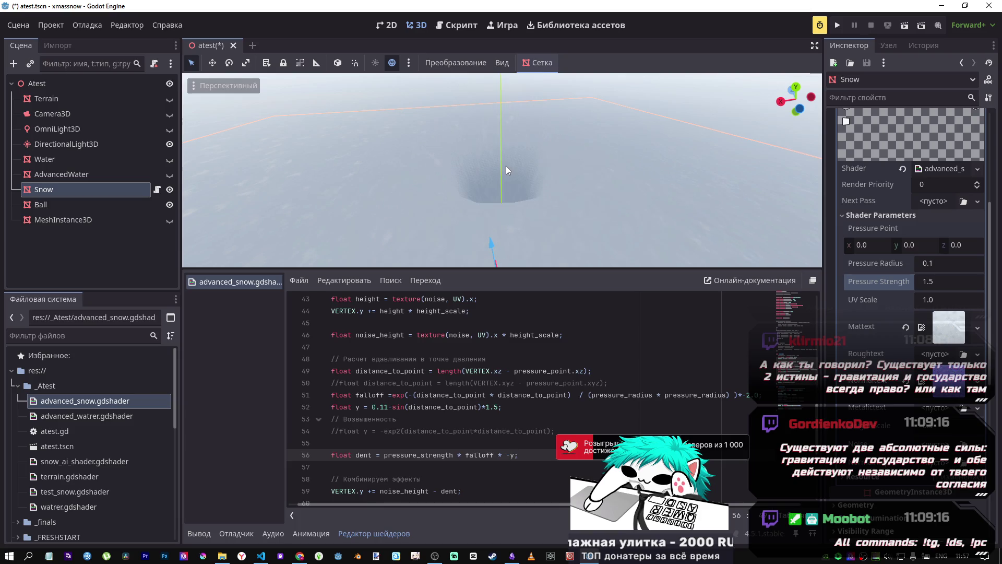
left_click_drag(506, 165, 505, 165)
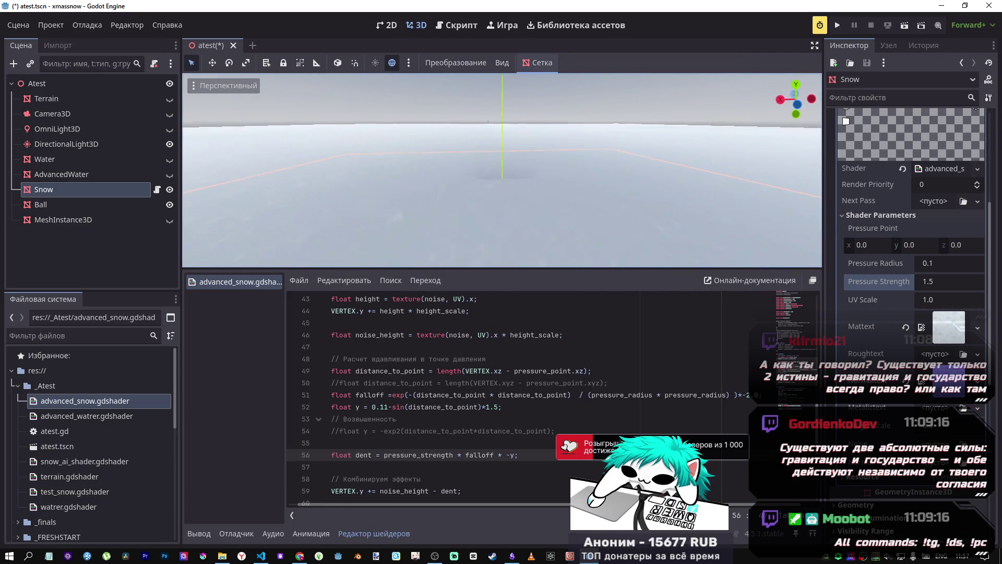
left_click(750, 396)
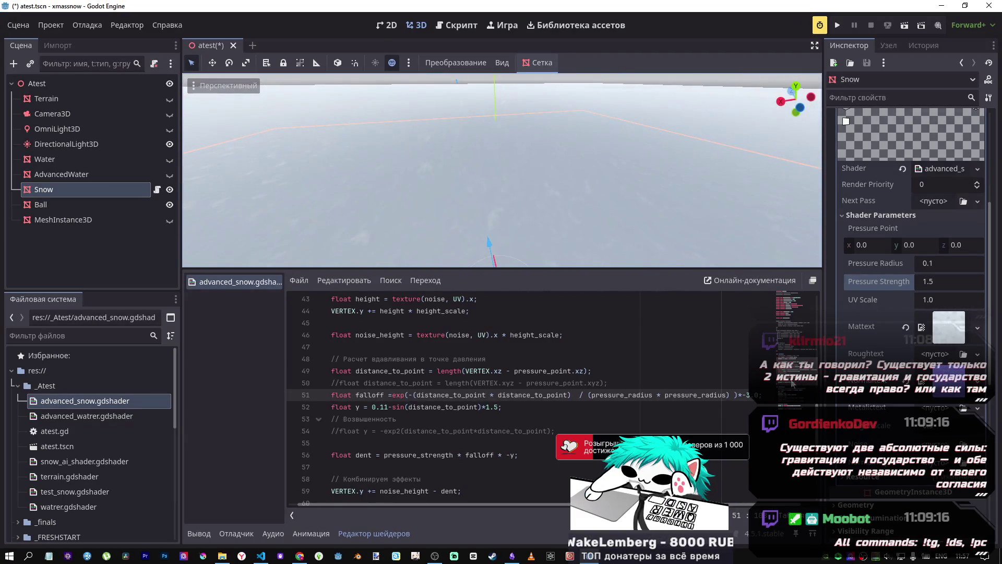
left_click_drag(761, 398, 742, 395)
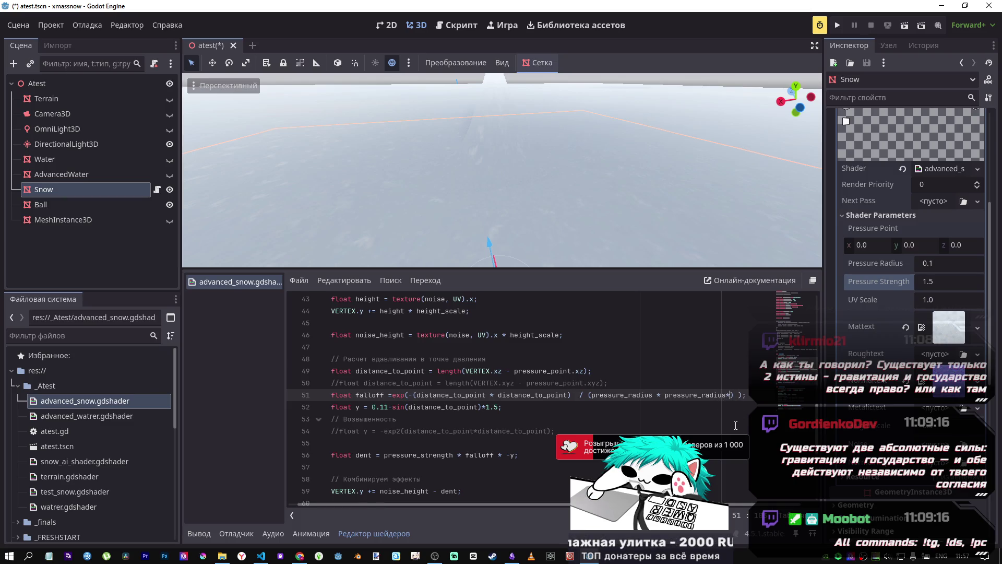
Restore pressure_radius*pressure_radius on line 51, make y positive on line 56, and save the shader.
type("3.0")
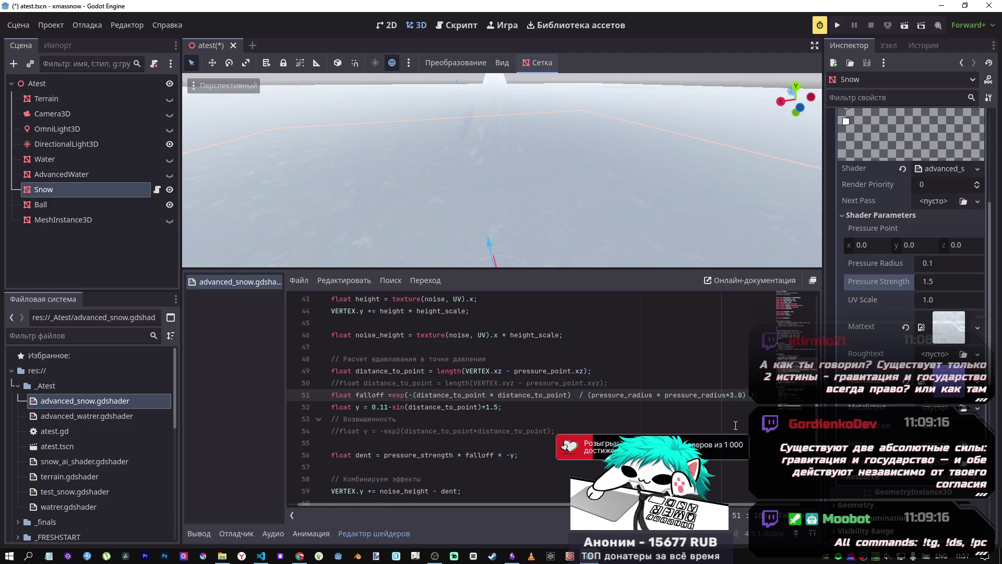
mouse_move(579, 214)
left_mouse_down()
mouse_move(481, 205)
mouse_move(555, 216)
left_mouse_up()
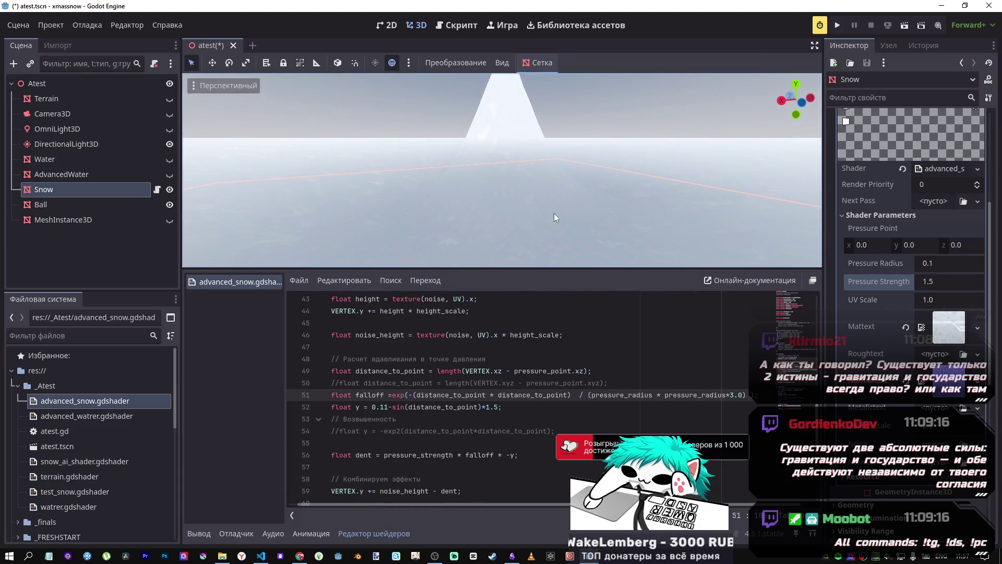
left_click(510, 455)
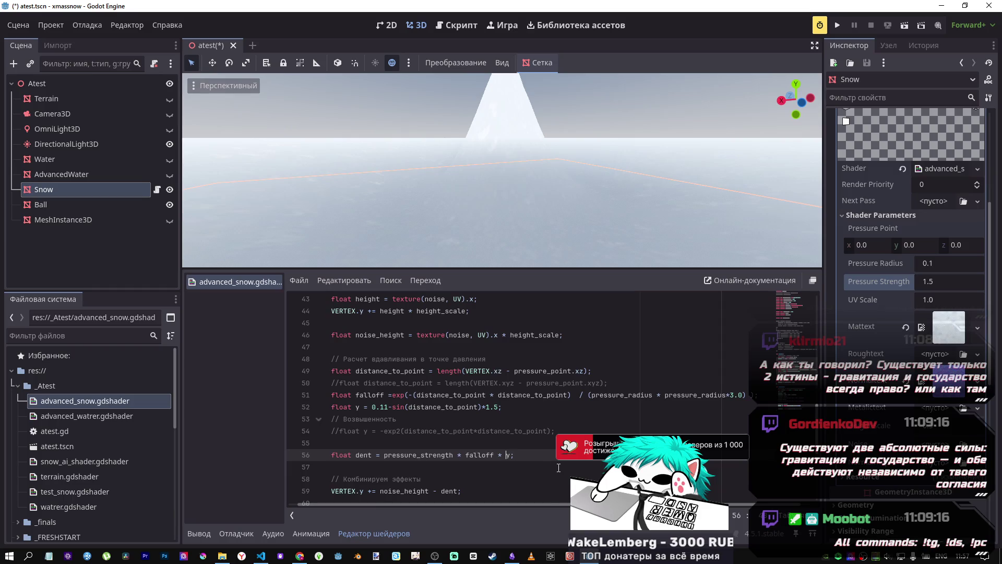
left_click_drag(516, 199, 501, 200)
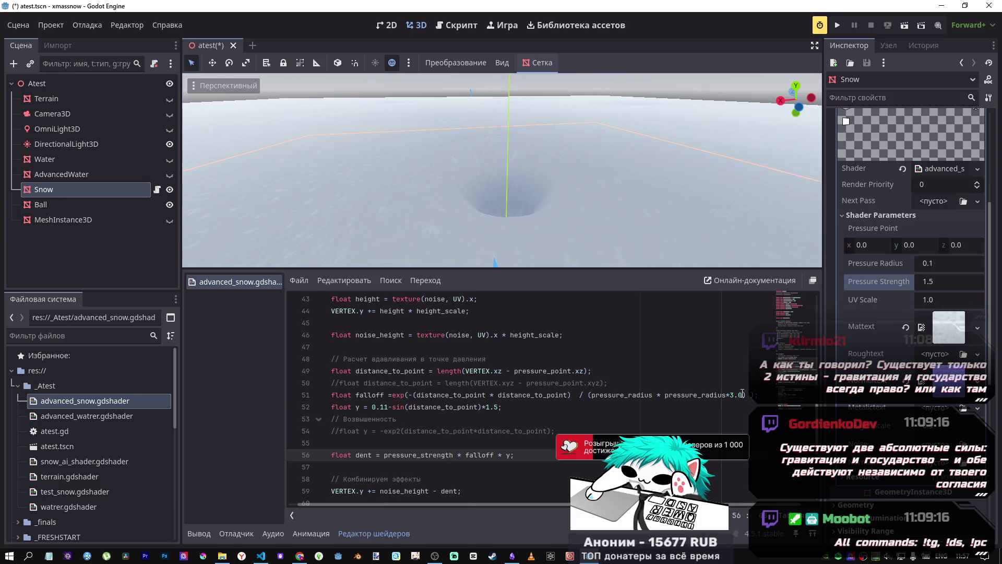
left_click_drag(743, 395, 730, 394)
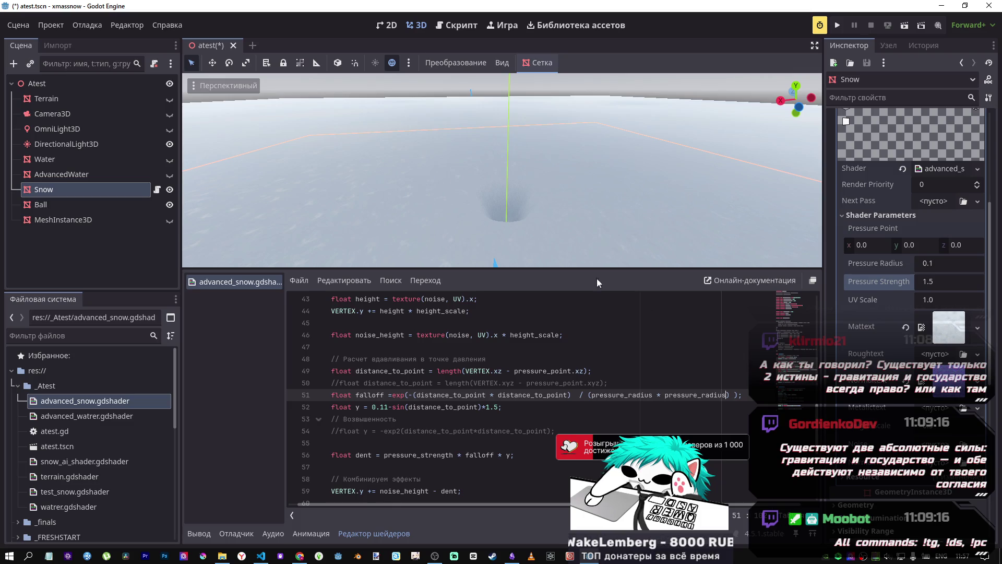
left_click(601, 414)
key("ctrl+s")
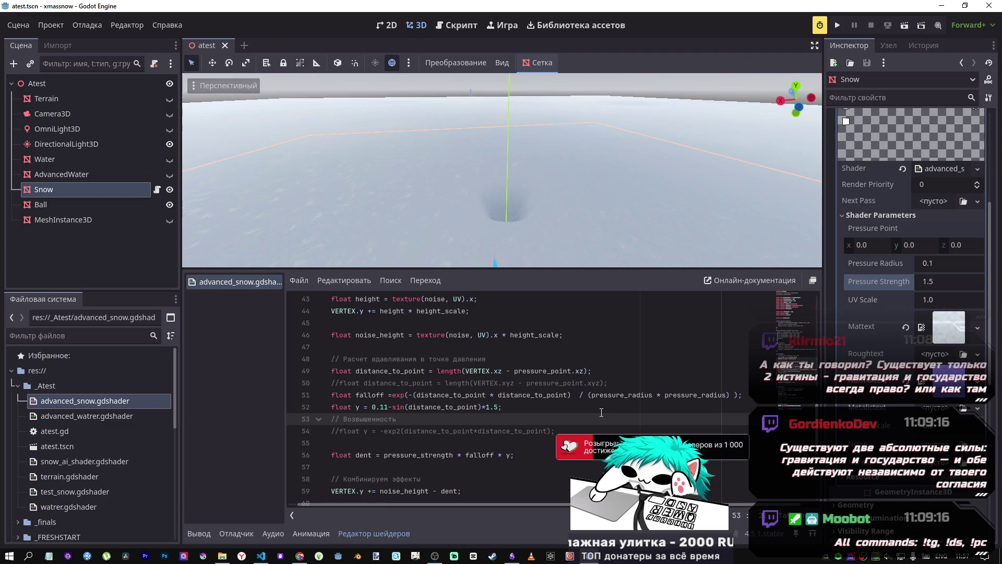
Look closely at the funnel-shaped crater, then close the Desmos browser tab.
left_click_drag(566, 243, 530, 206)
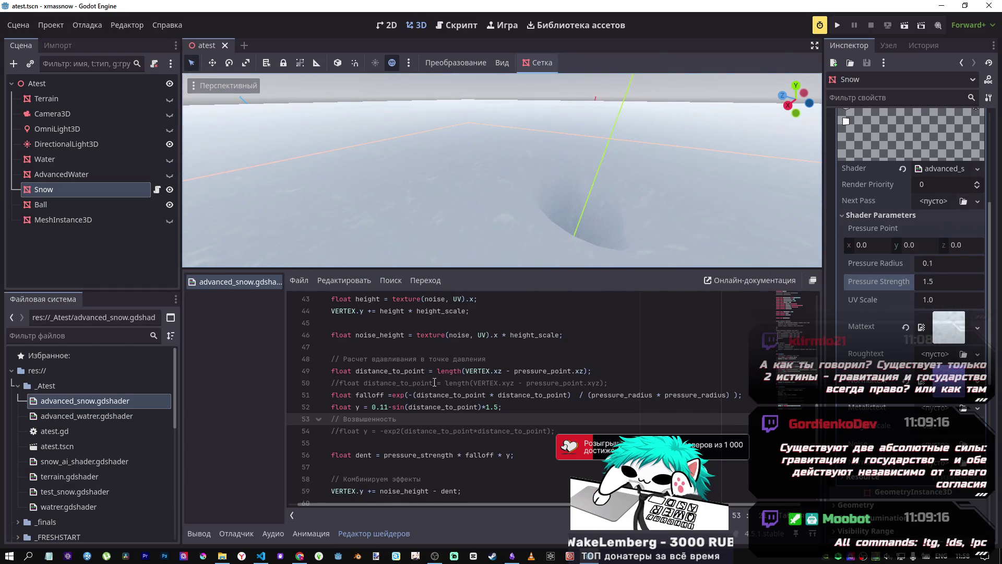
mouse_move(313, 545)
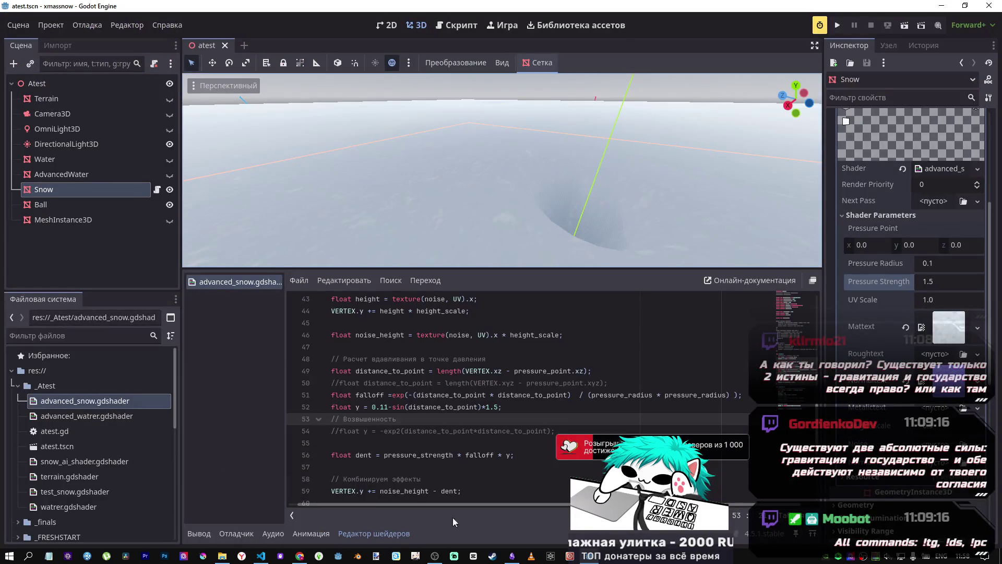
key("alt+Tab")
left_click(877, 10)
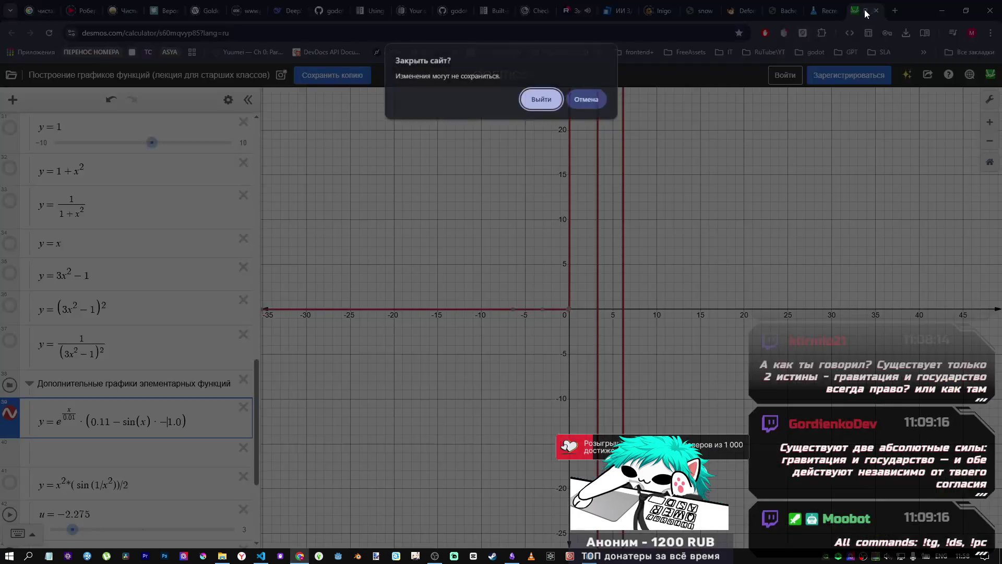
key("Return")
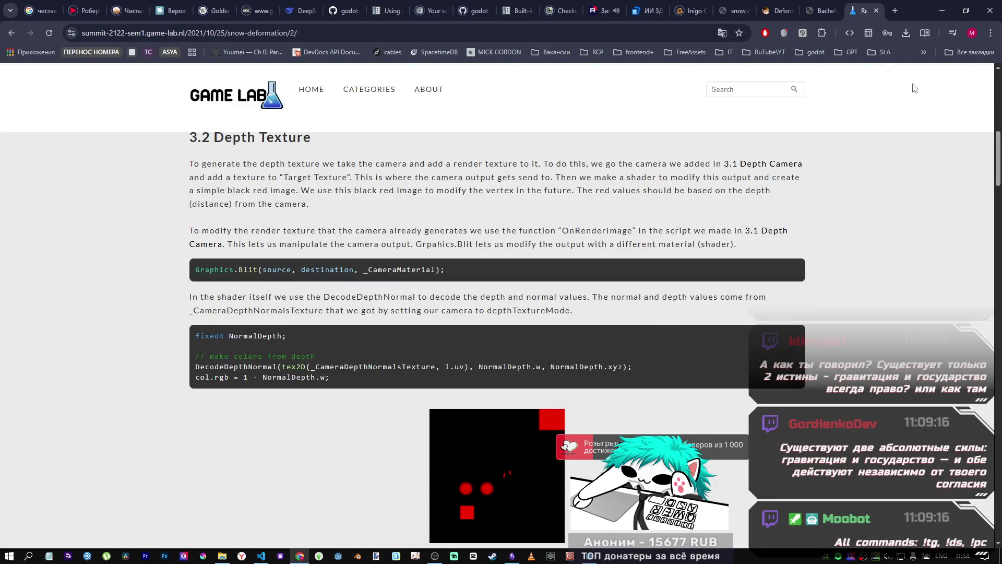
key("alt+Tab")
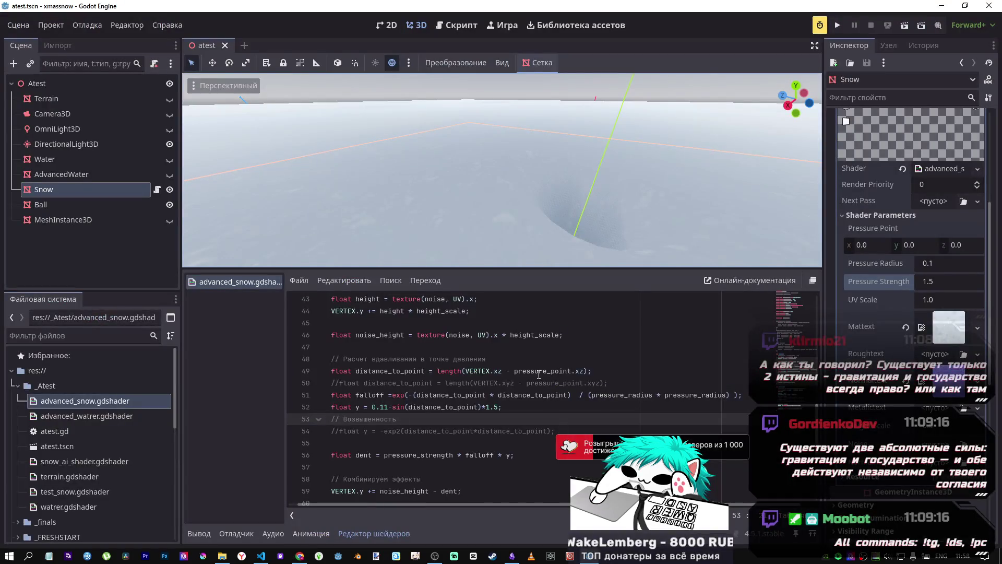
Select the entire snow shader code for copying and check the DeepSeek chat tab.
left_click_drag(597, 208, 618, 220)
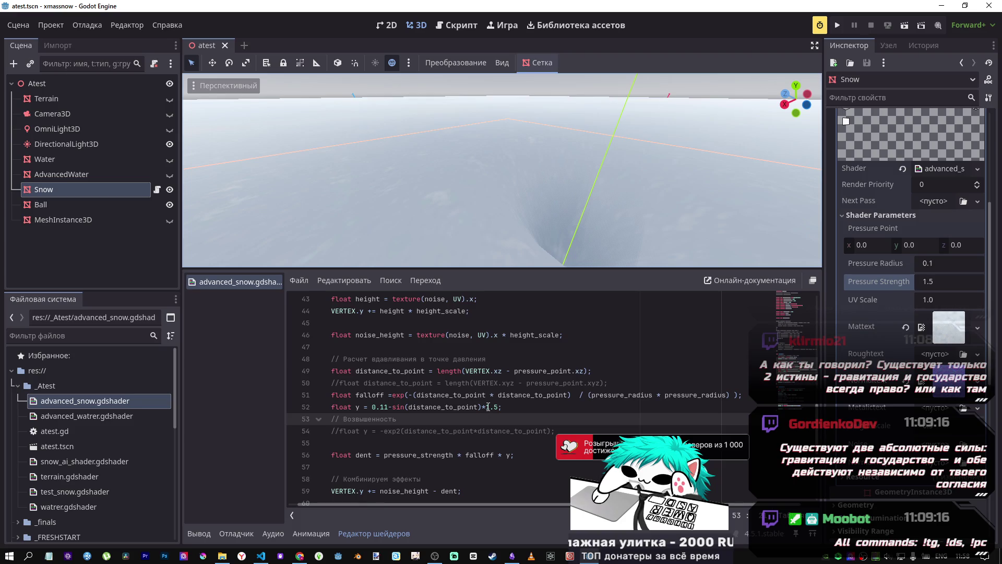
left_click(566, 404)
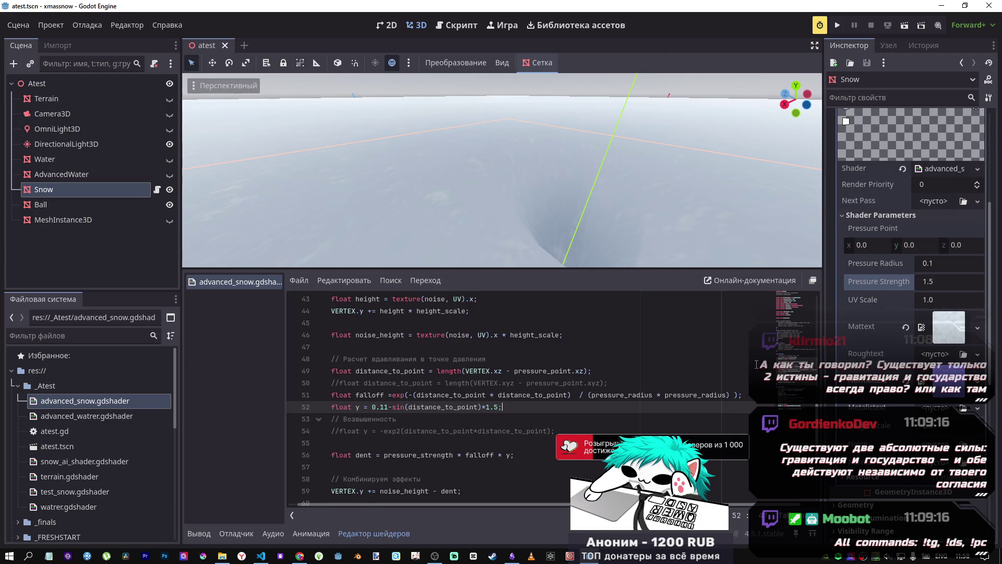
left_click(660, 367)
key("ctrl+a")
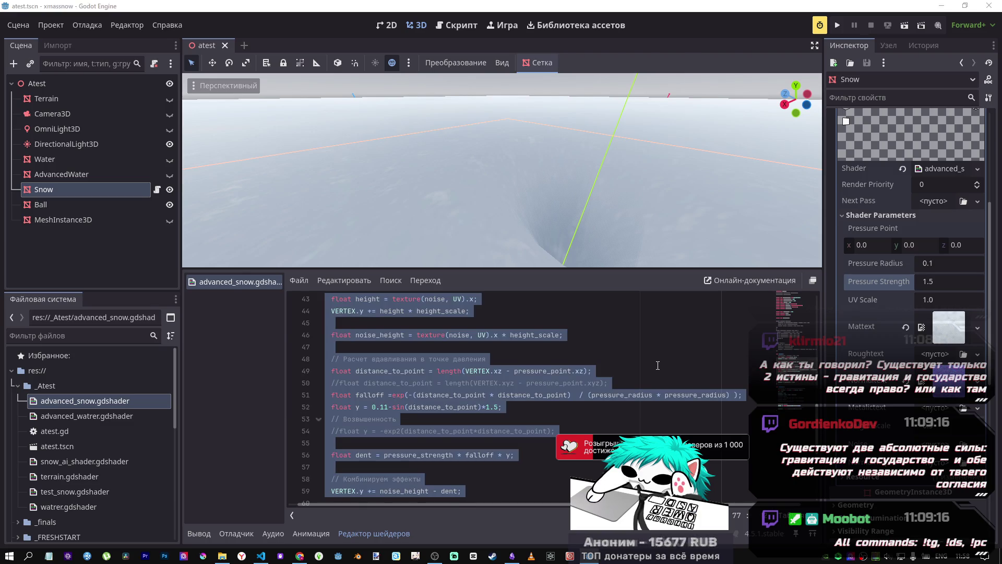
key("alt+Tab")
left_click(300, 10)
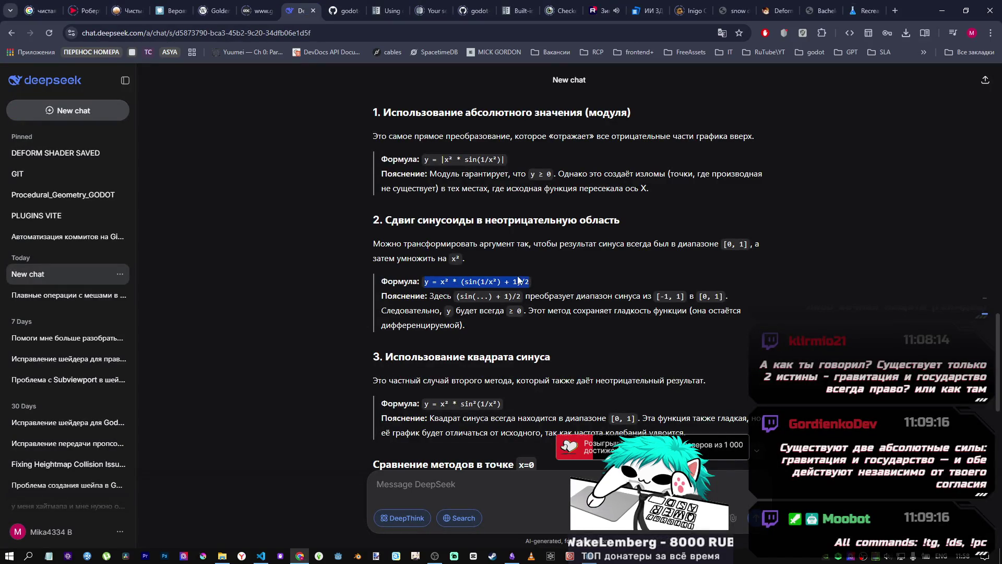
key("alt+Tab")
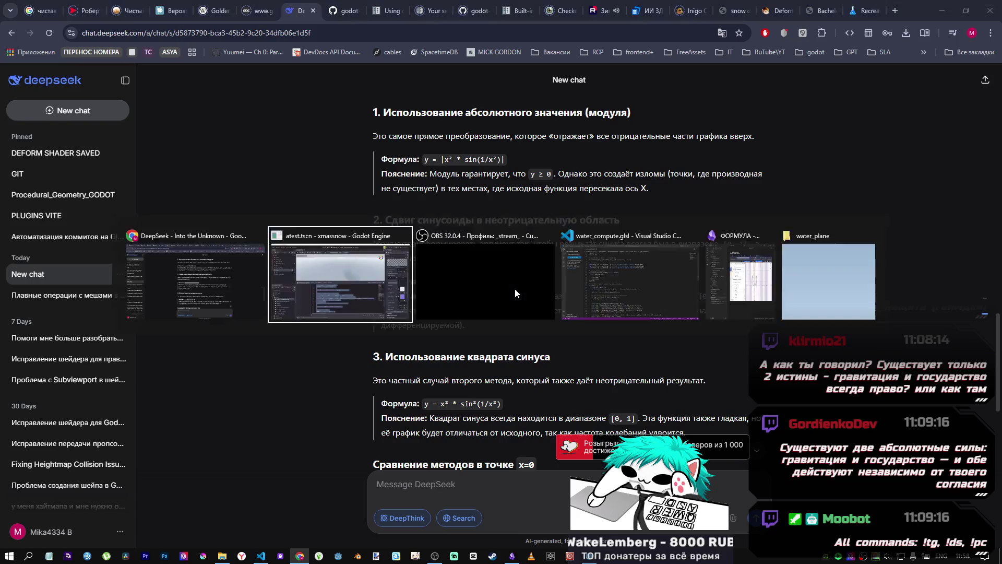
left_click(598, 396)
left_click(599, 410)
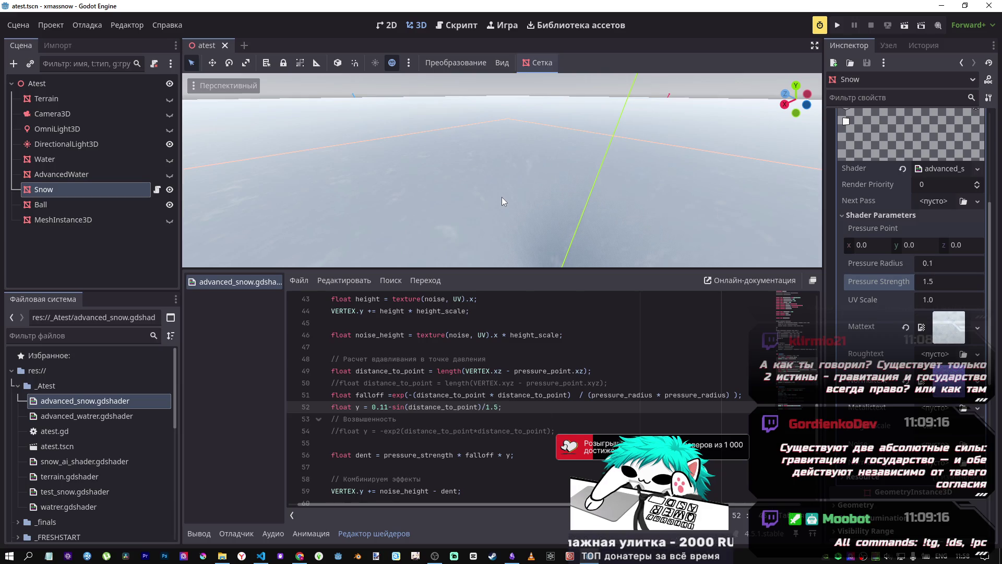
Test a /2.5 crater-depth scaling on line 52 and view the dented snow.
scroll(502, 196, "up", 3)
left_click_drag(503, 196, 496, 156)
scroll(496, 172, "down", 3)
key("Delete")
type("2")
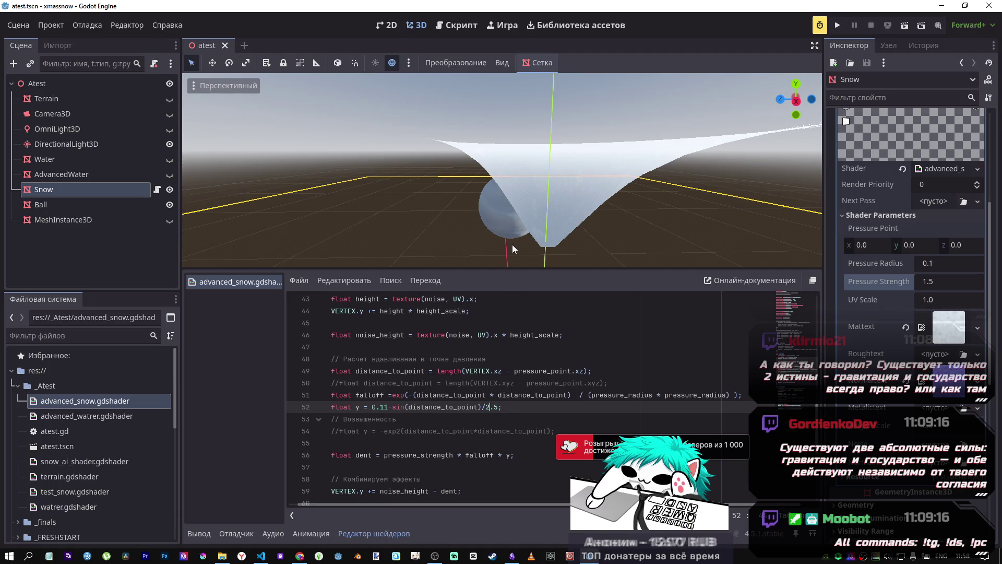
scroll(513, 249, "up", 5)
scroll(511, 234, "up", 5)
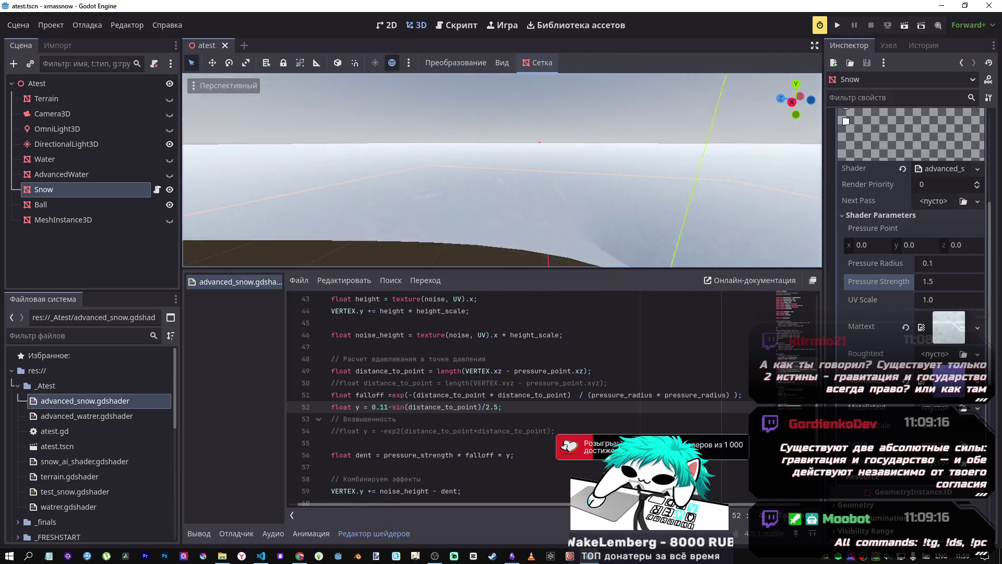
scroll(502, 170, "down", 3)
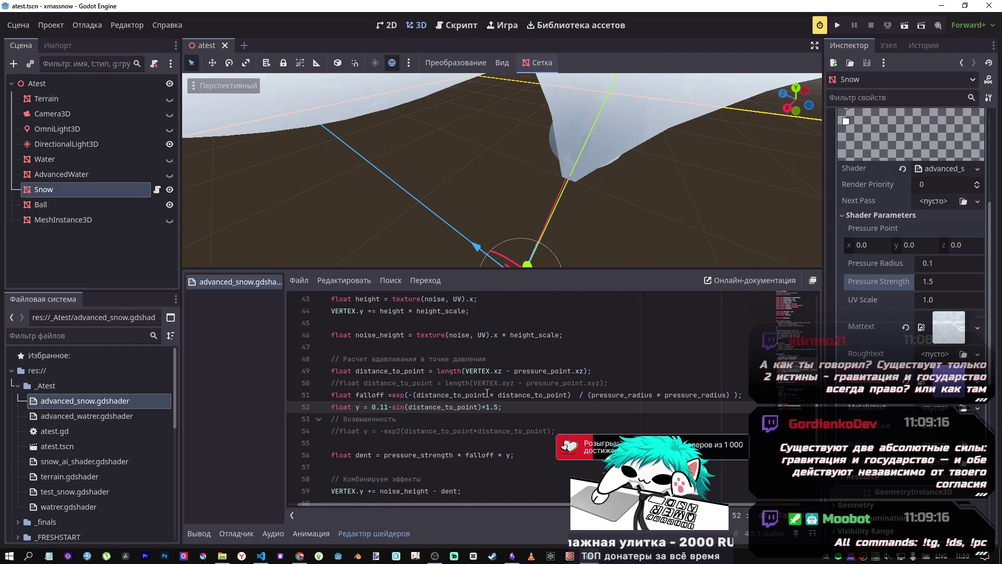
left_click_drag(572, 196, 573, 197)
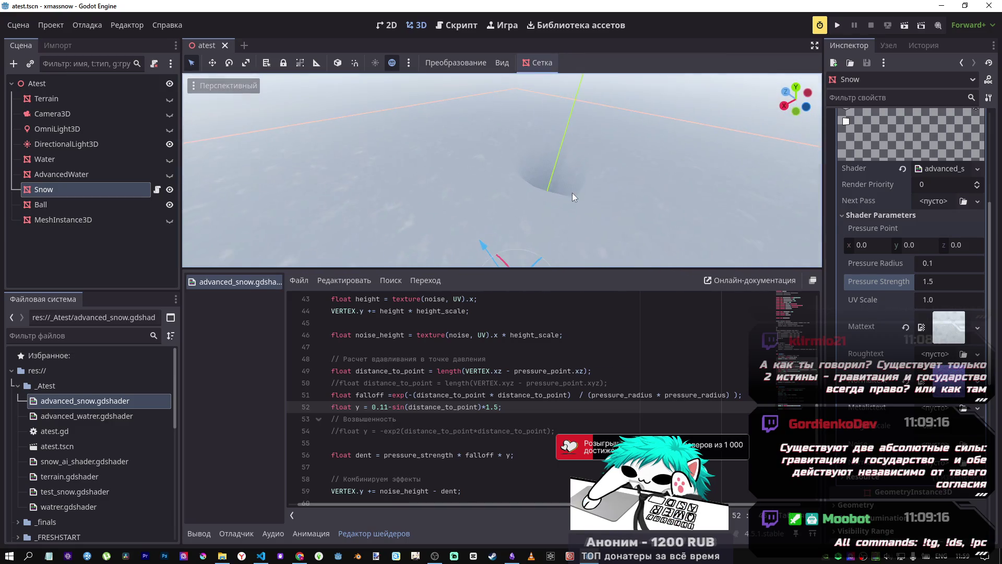
key("alt+Tab")
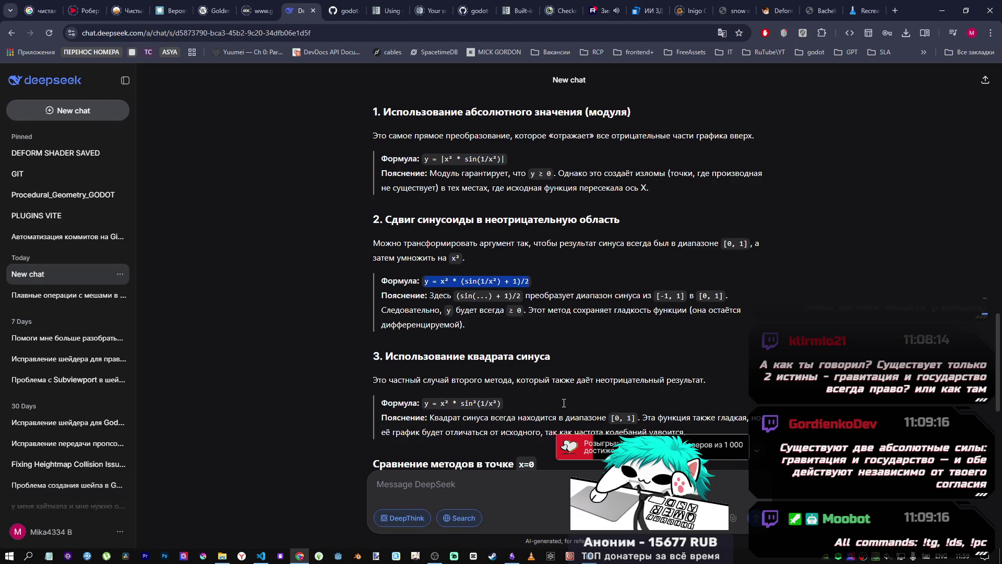
Write a Russian DeepSeek request: 'но добавить новую текстуру для приподн…' for the raised snow.
scroll(563, 403, "down", 10)
left_click(514, 483)
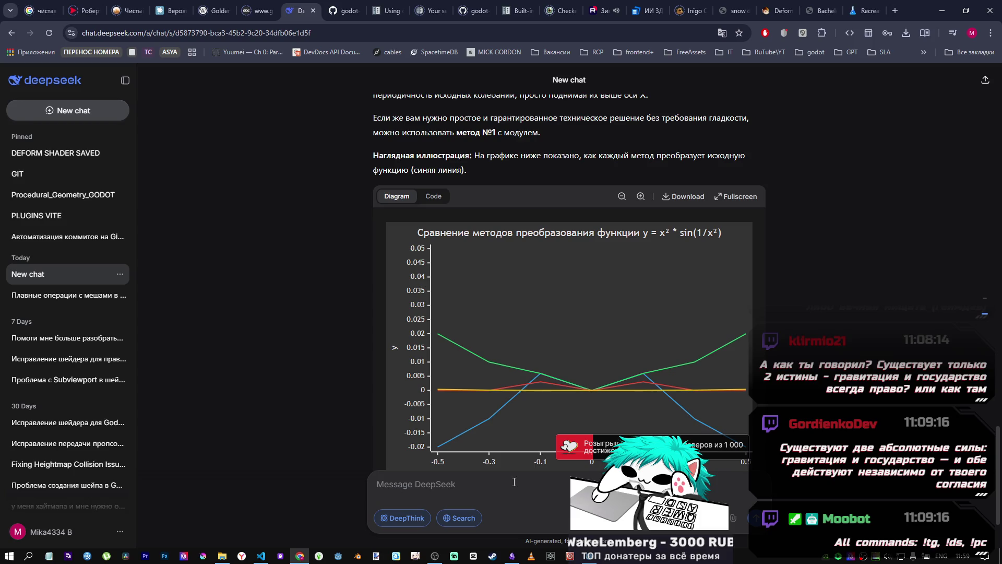
type("y")
key("BackSpace")
key("alt+shift")
type("нам нужно добавить нормаль")
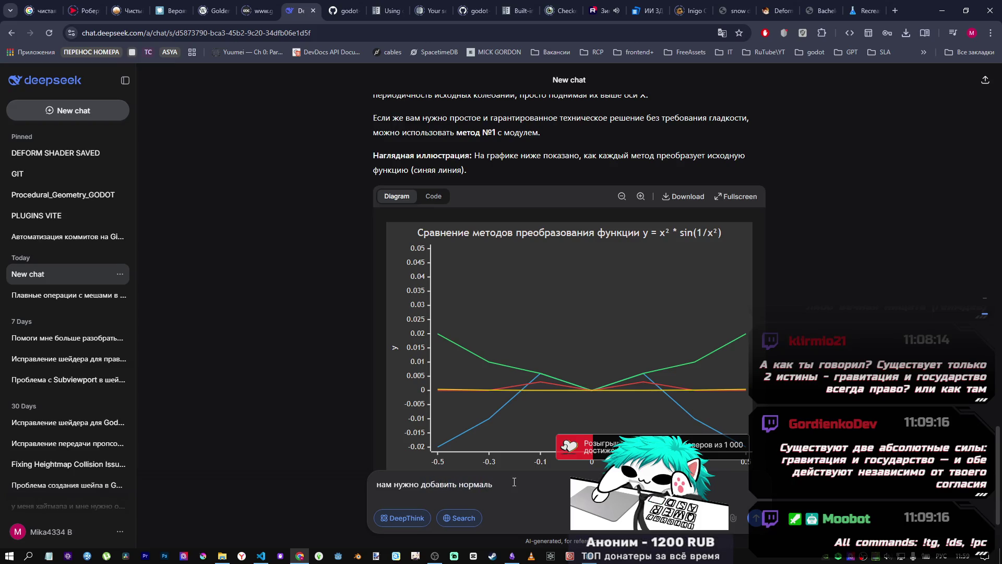
double_click(461, 484)
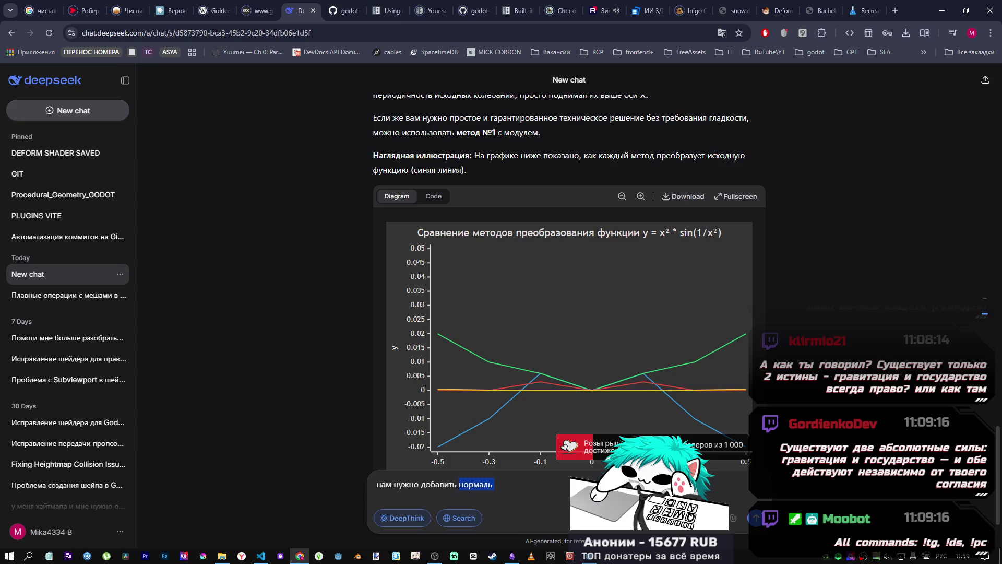
type("новую ")
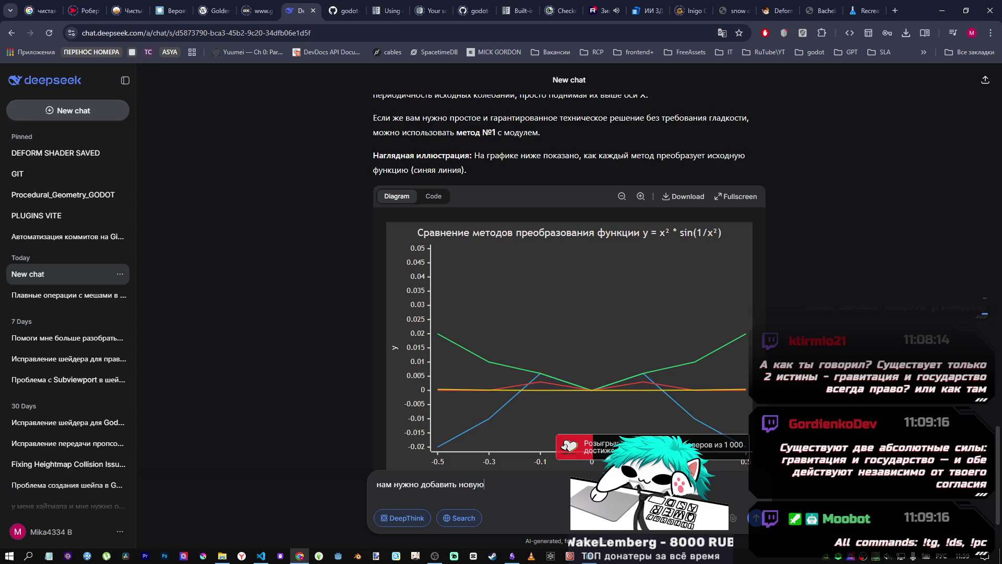
type("тексту")
type("ру для прип")
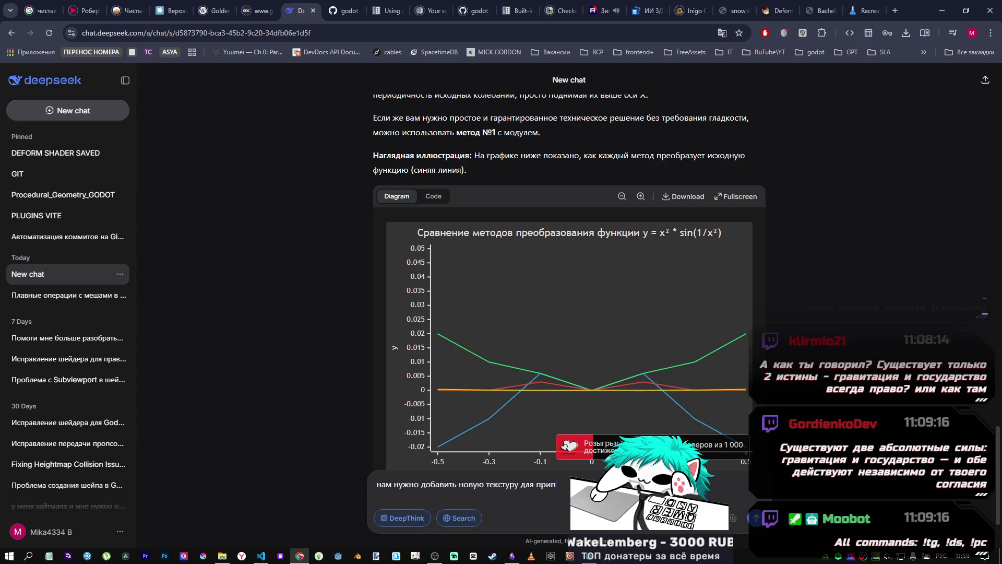
type("одн")
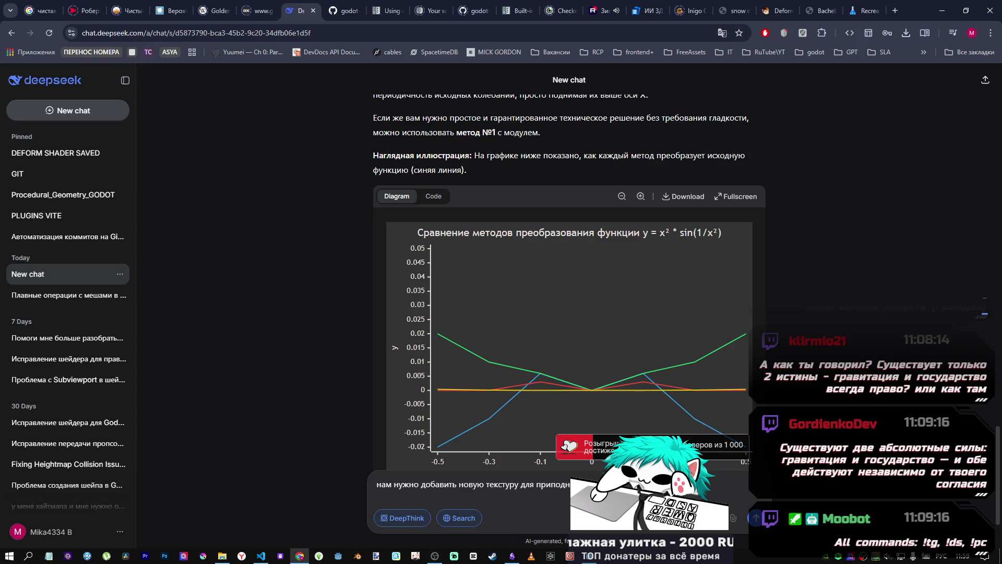
Paste the current snow shader code into the message and finish the request wording.
key("ctrl+v")
scroll(656, 408, "up", 10)
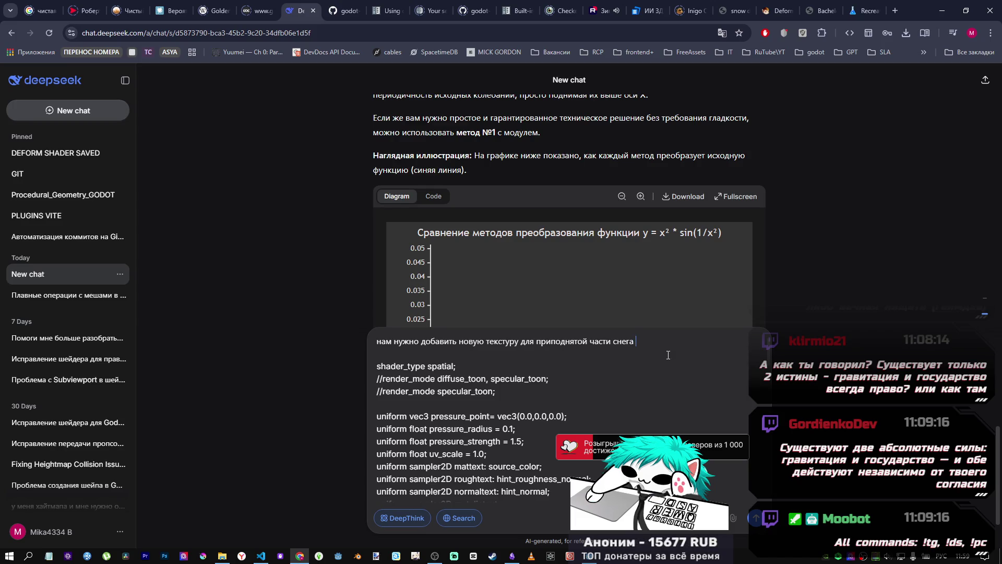
type("сч")
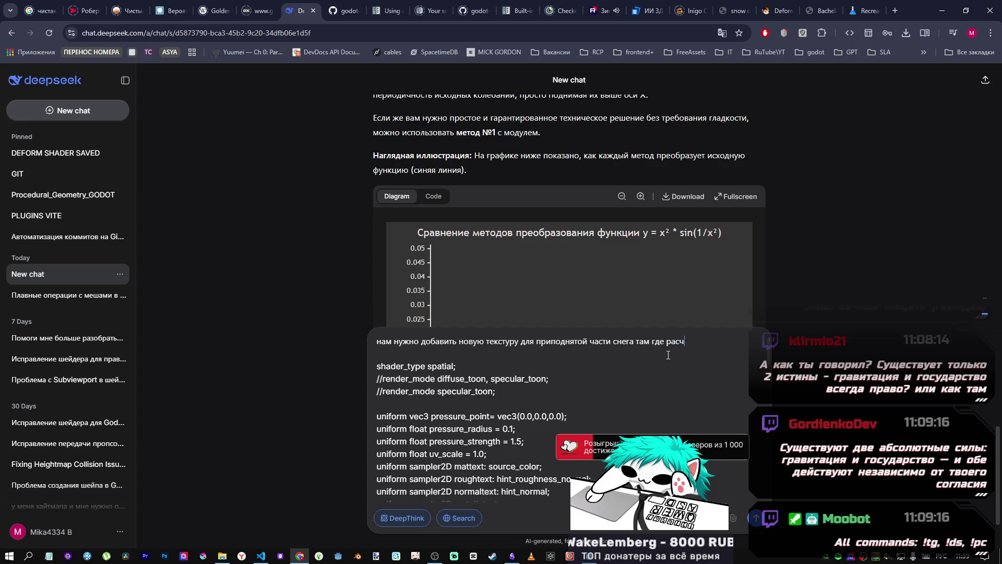
scroll(668, 377, "down", 15)
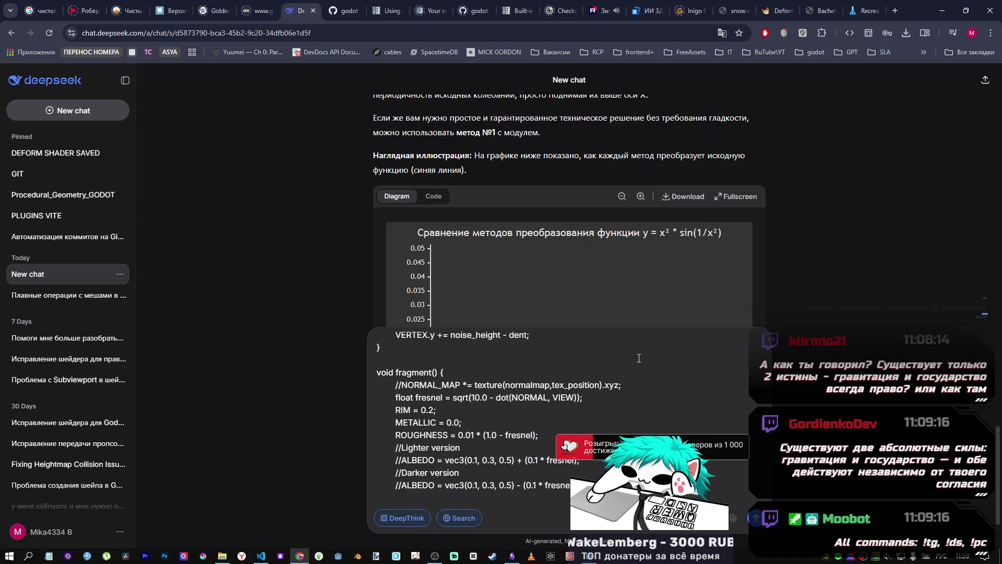
scroll(734, 392, "up", 15)
key("alt+Tab")
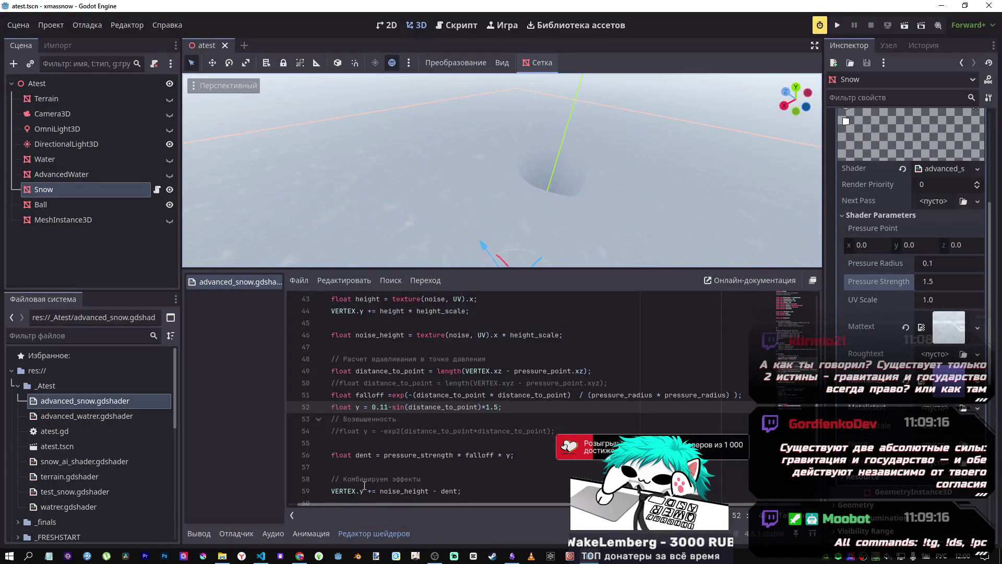
Copy the dent variable from shader line 56 into the DeepSeek request text.
scroll(371, 390, "down", 1)
double_click(371, 387)
key("ctrl+c")
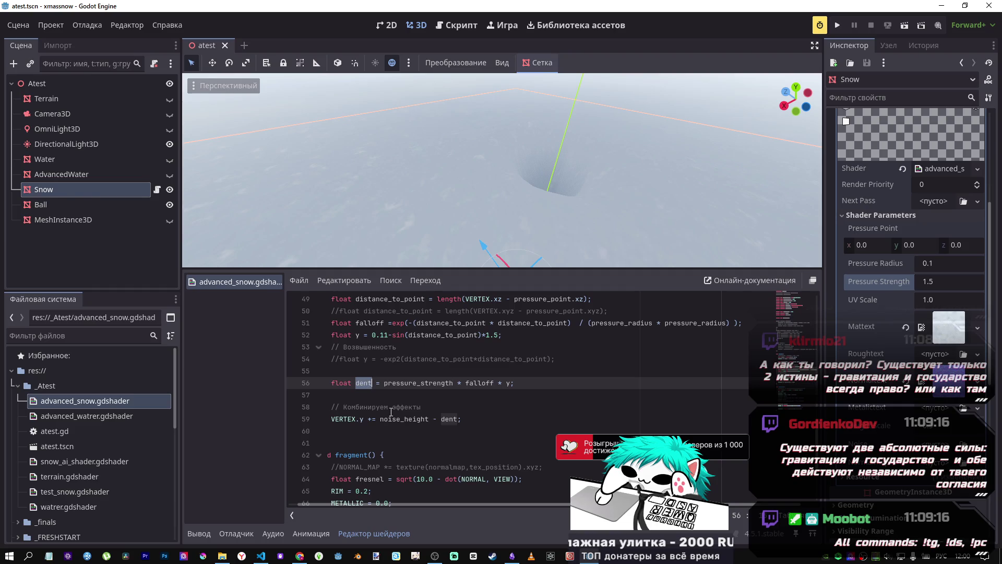
key("alt+Tab")
left_click(702, 342)
key("ctrl+v")
key("alt+shift")
type("bl")
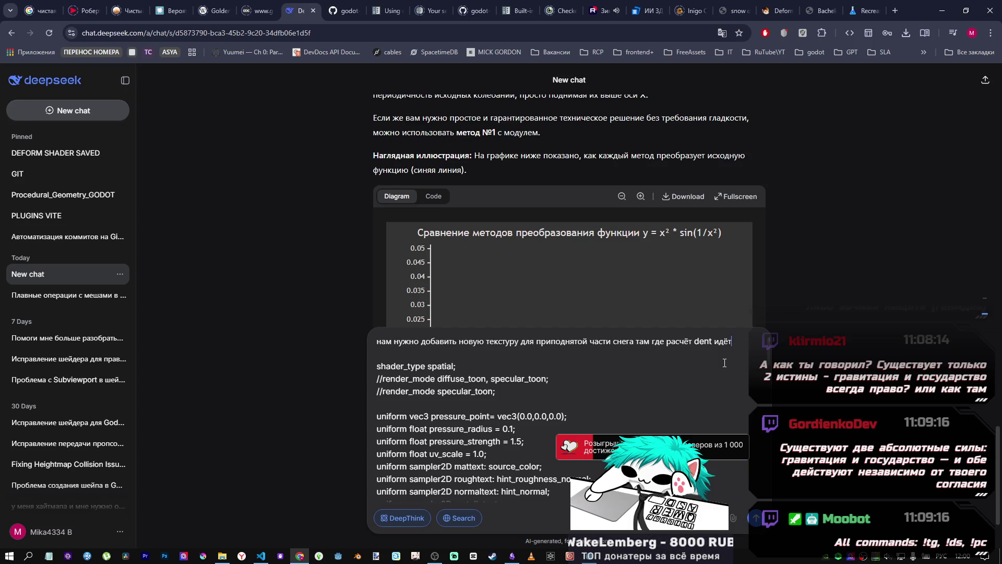
Complete the Russian request to highlight the raised-snow deformation with its own texture and send it.
type("бы выделить что")
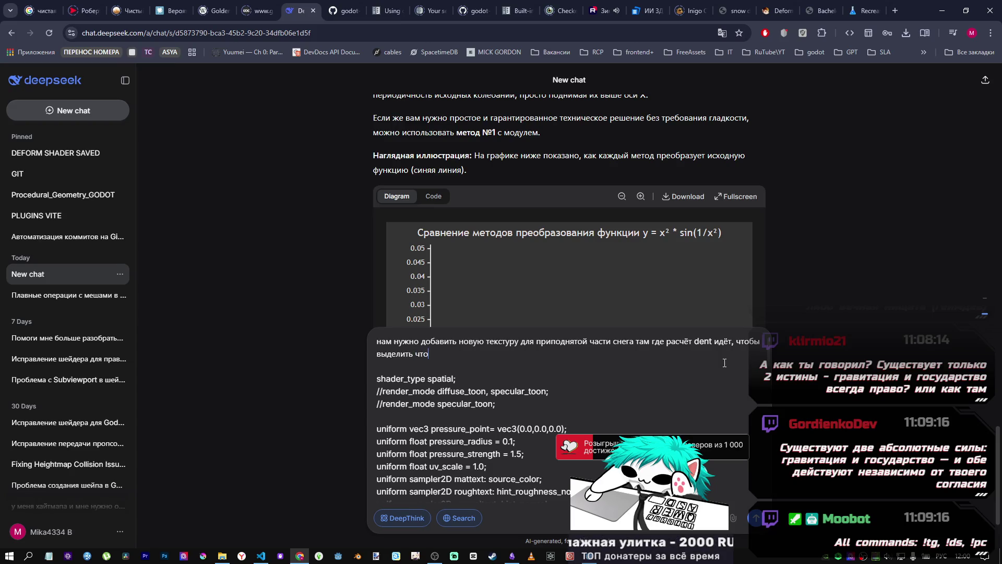
key("BackSpace")
key("BackSpace")
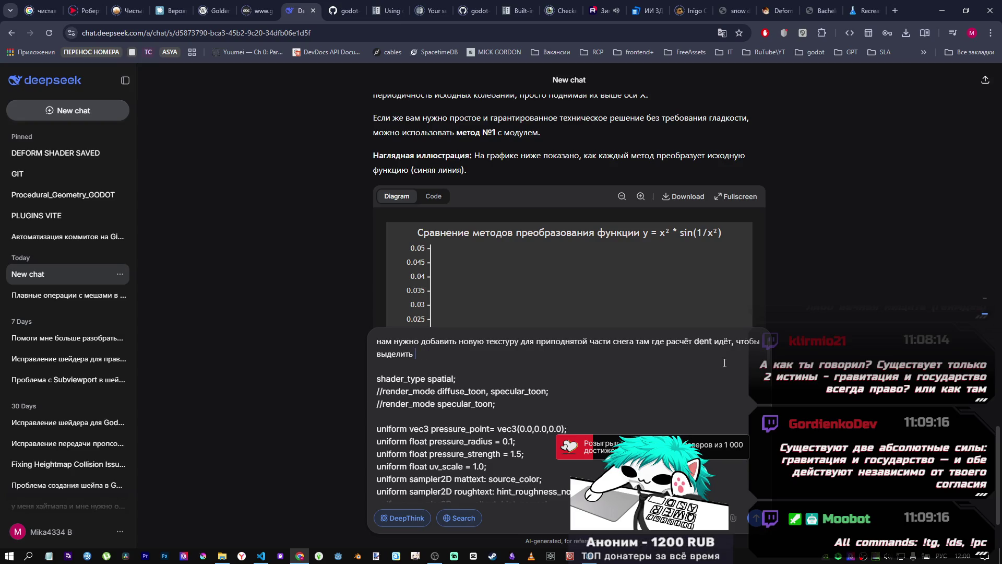
type("мацию")
double_click(417, 354)
key("Right")
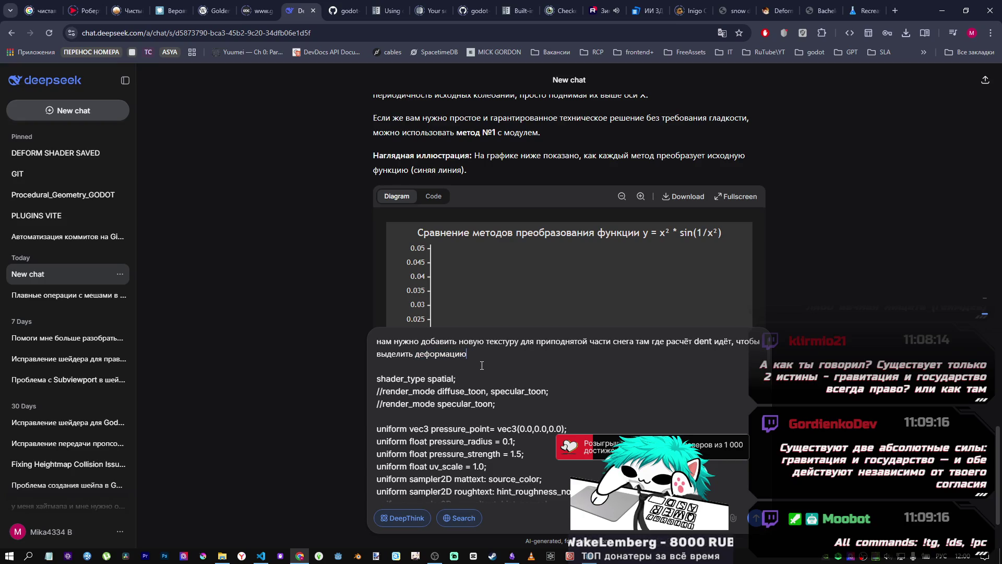
type("вытеснения")
left_click(757, 518)
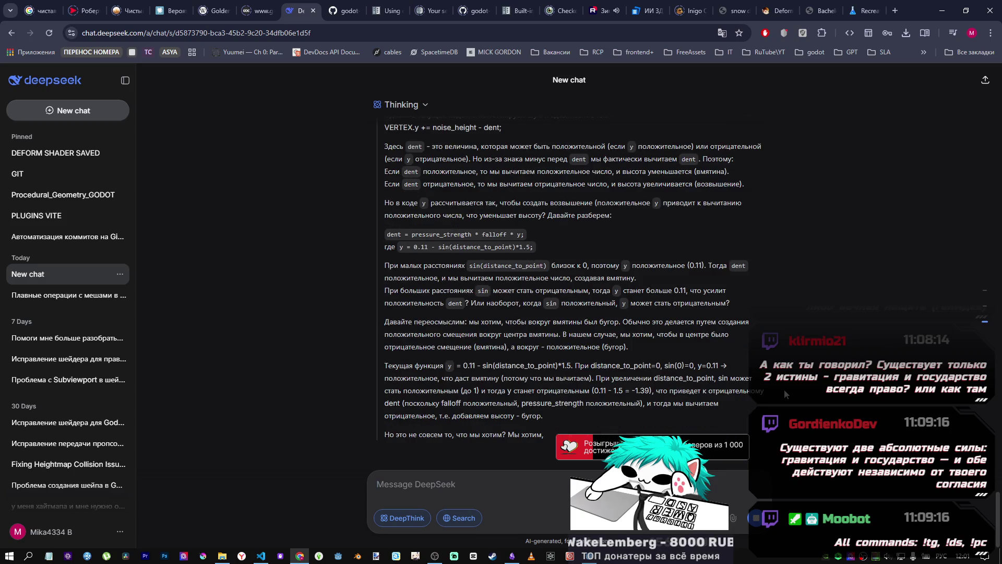
Scroll through DeepSeek's reasoning as it splits y into separate dent and bulge values.
scroll(695, 381, "up", 5)
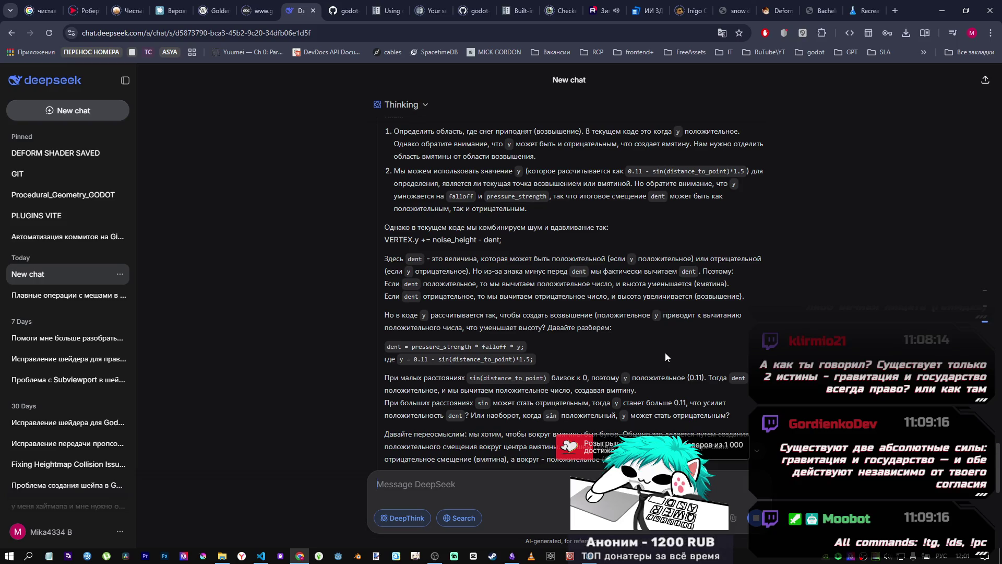
scroll(413, 255, "down", 3)
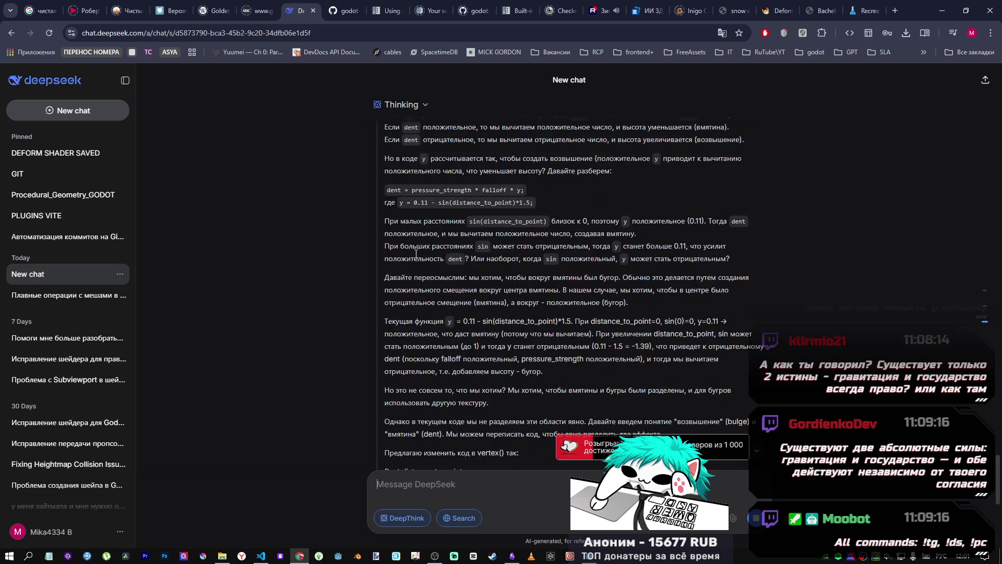
scroll(534, 232, "down", 2)
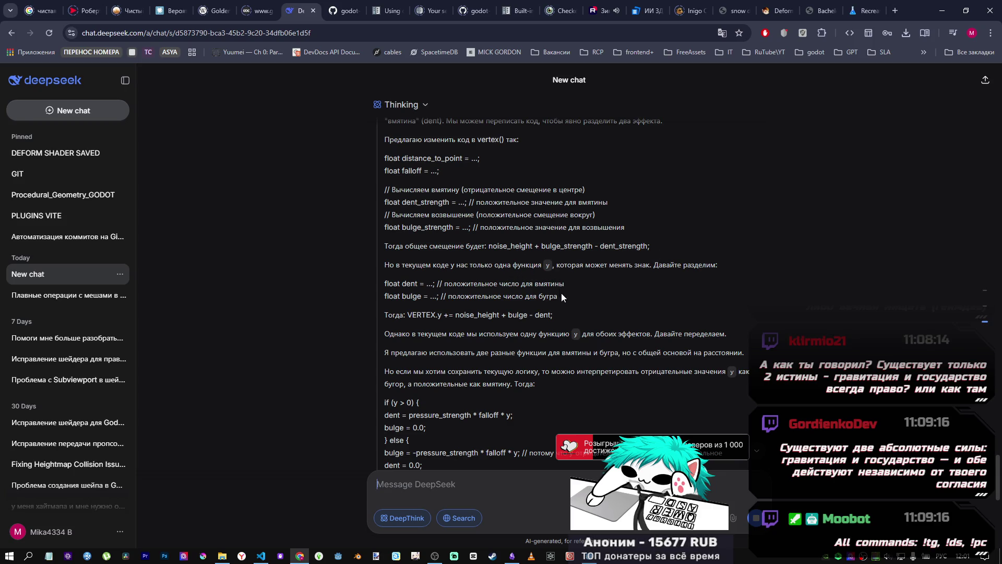
scroll(561, 296, "down", 2)
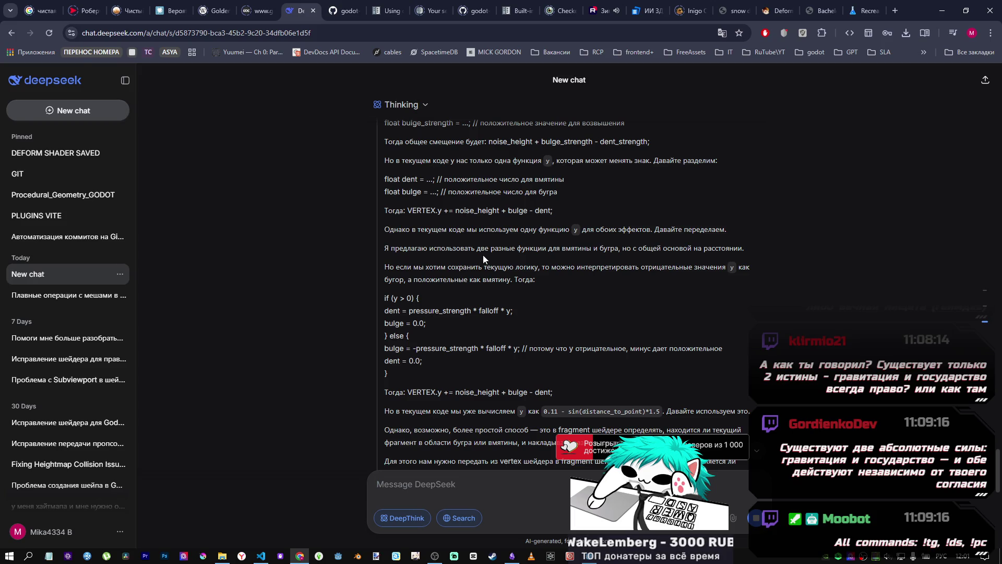
Scroll down to read the proposed bulge_texture uniform, deformation_threshold and fragment ALBEDO branches.
scroll(484, 254, "down", 5)
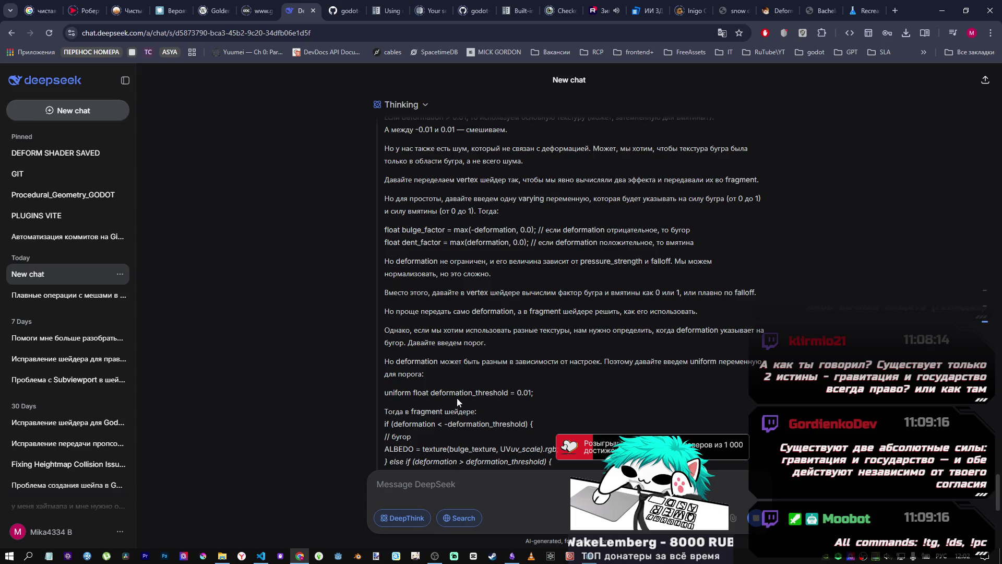
scroll(491, 371, "down", 1)
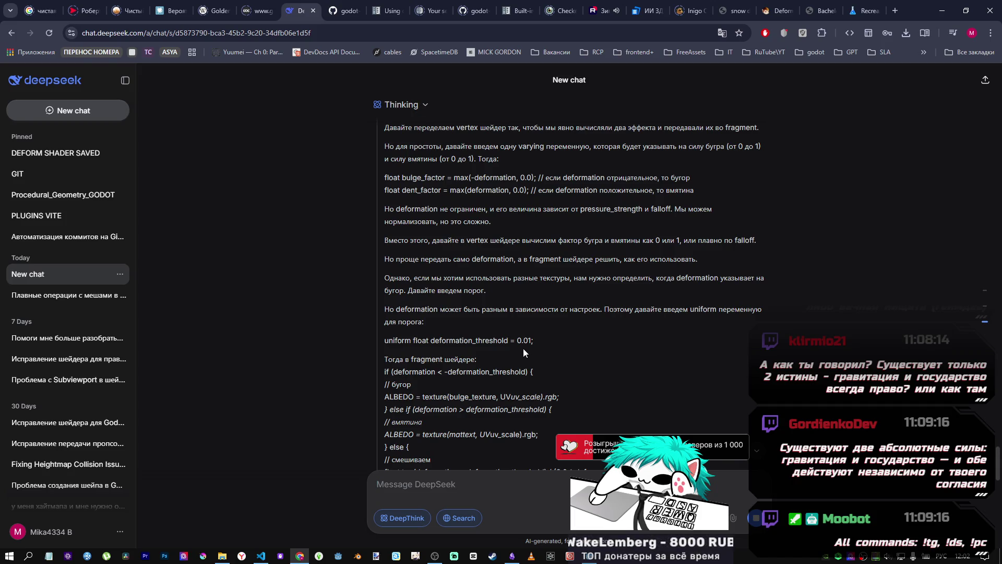
scroll(515, 358, "down", 6)
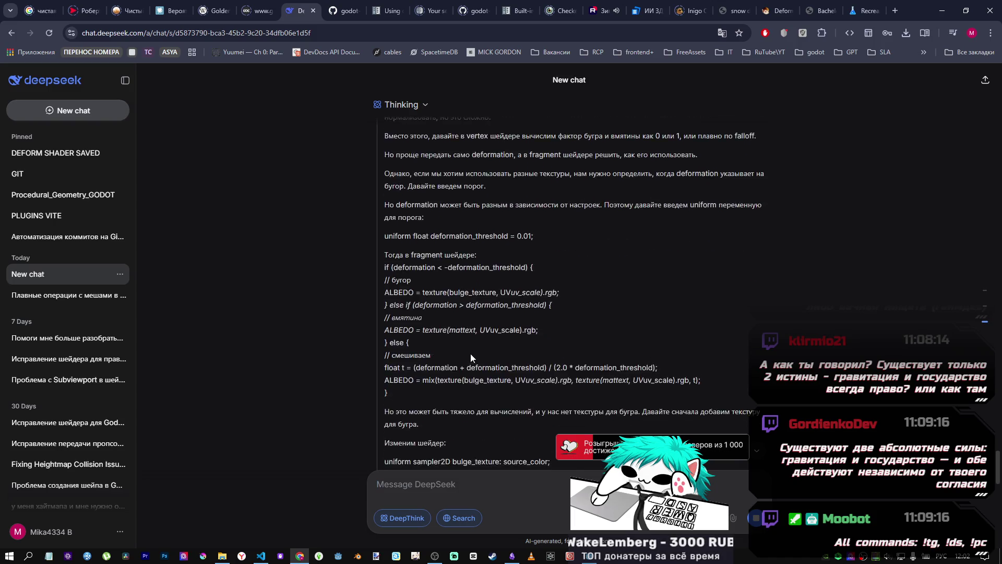
scroll(383, 330, "down", 1)
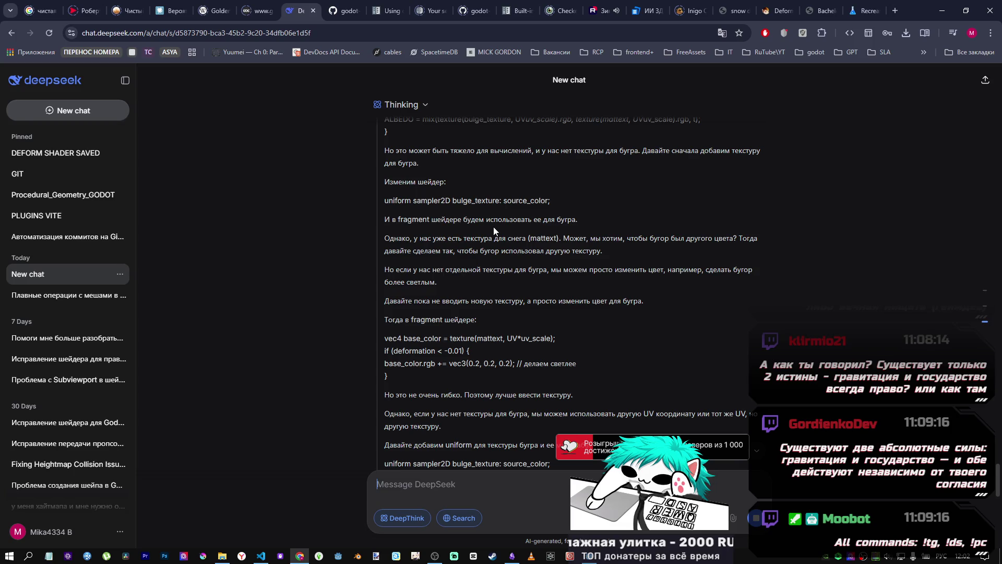
scroll(485, 230, "down", 8)
scroll(481, 232, "down", 8)
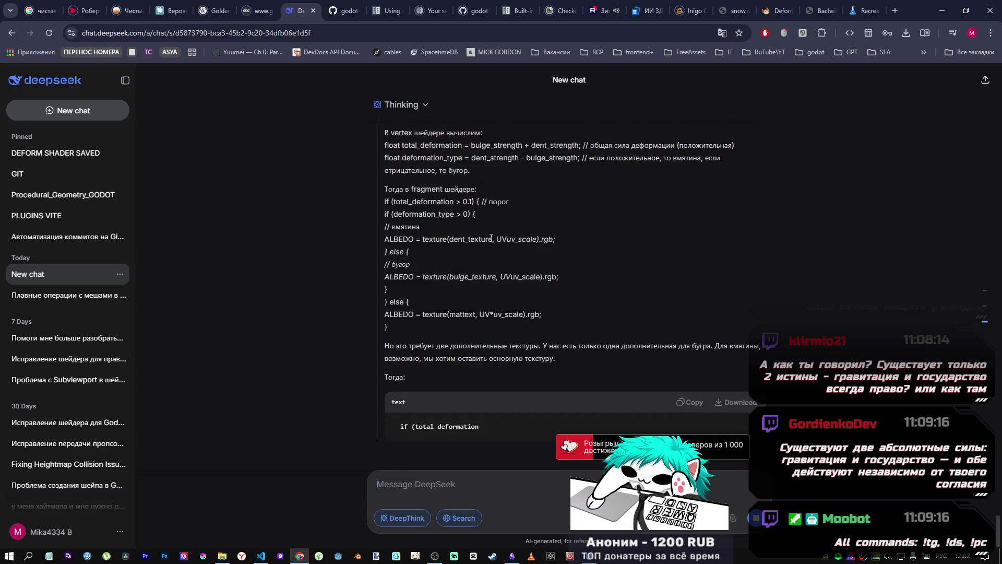
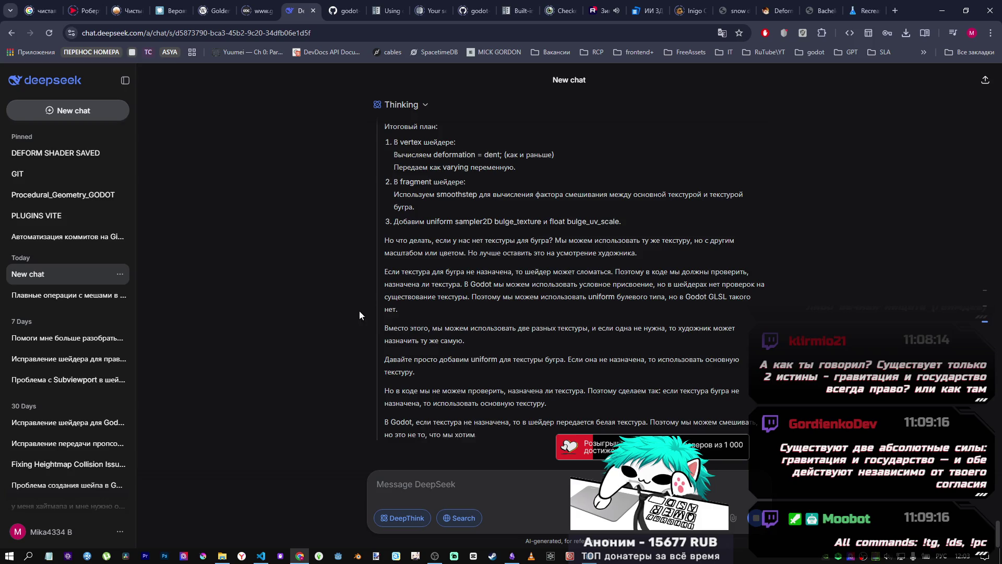
Glance at the ФОРМУЛА note and the water compute shader file, then return to DeepSeek.
left_click(513, 555)
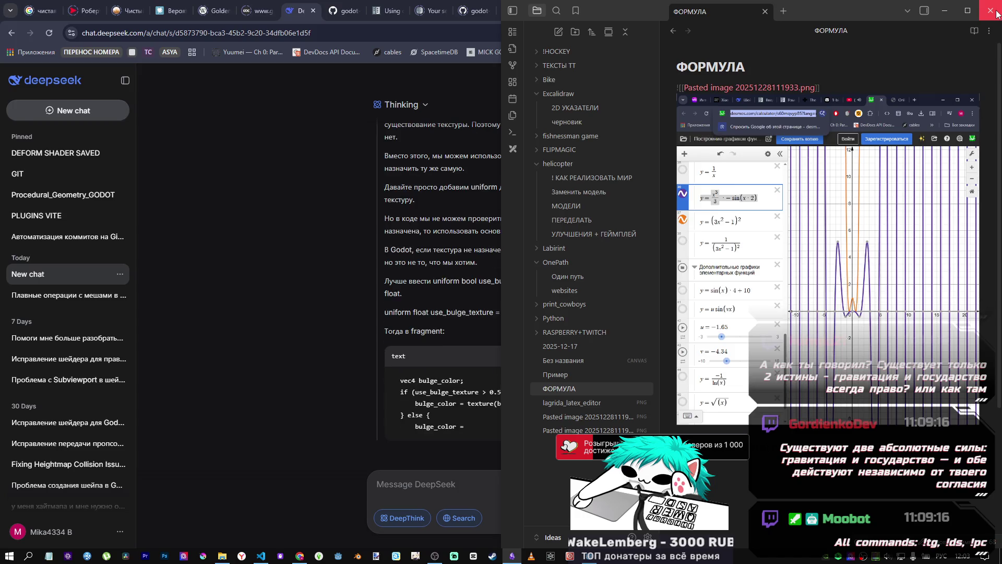
left_click(953, 14)
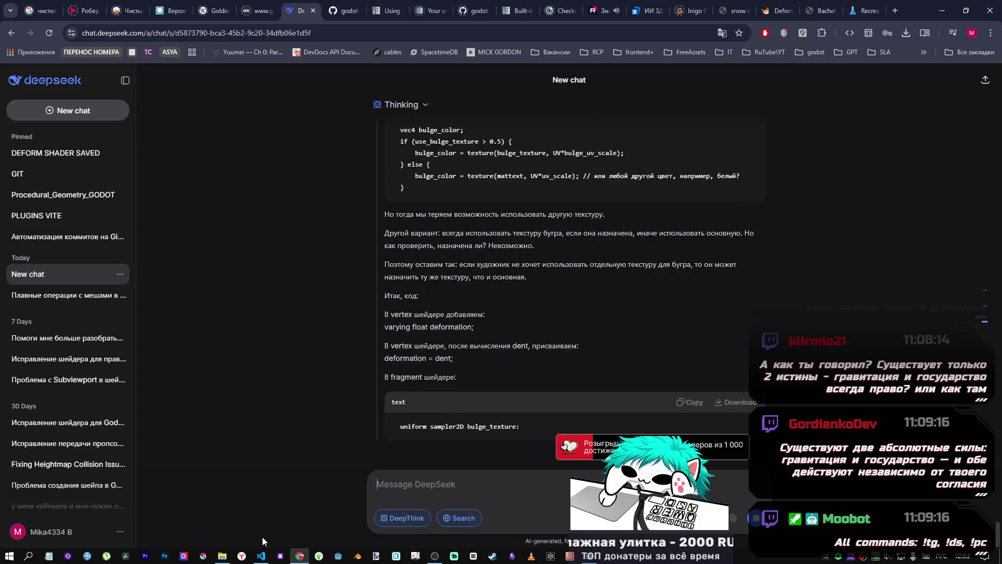
left_click(261, 556)
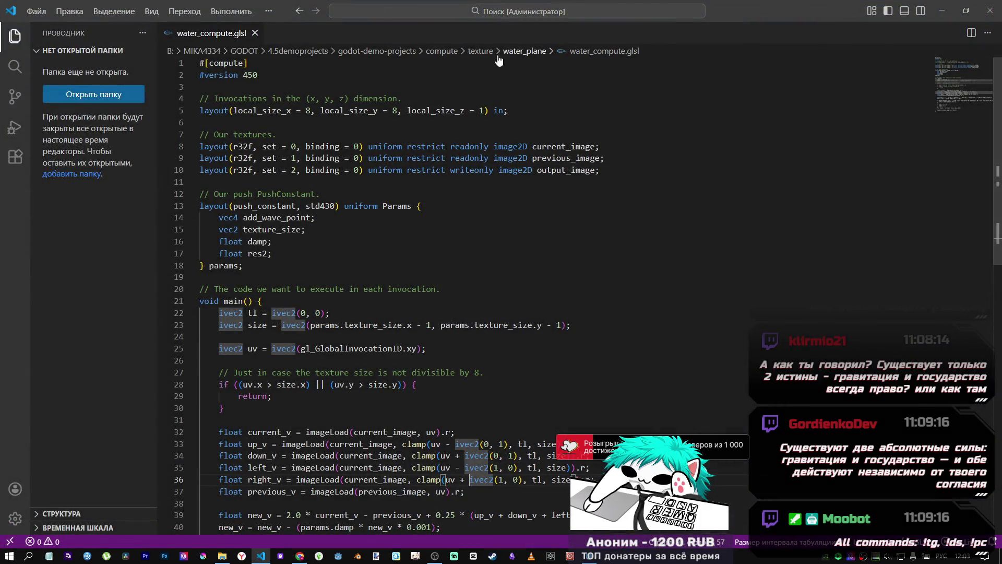
key("alt+Tab")
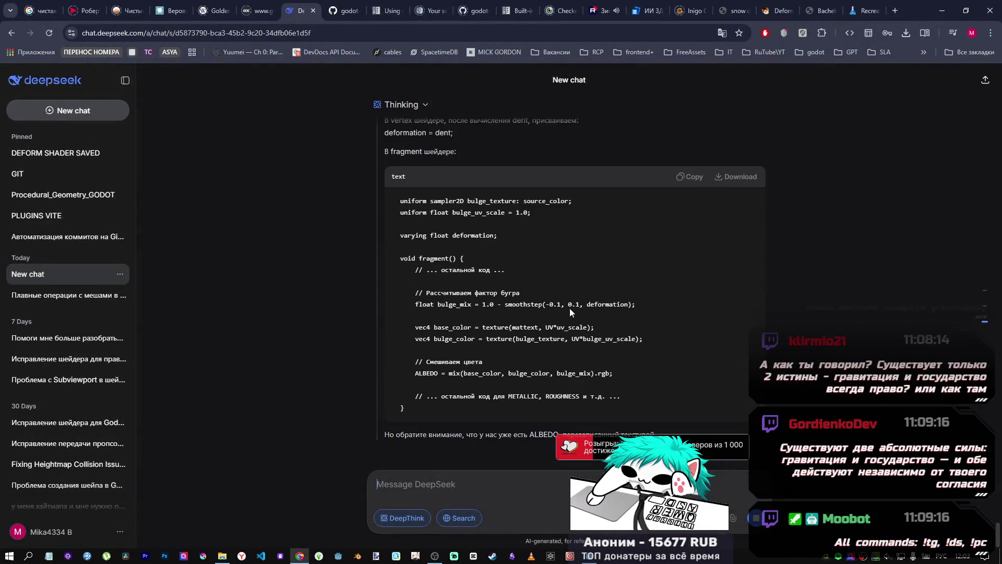
Briefly bring up the water_plane folder window and close it again.
mouse_move(221, 558)
left_click(226, 518)
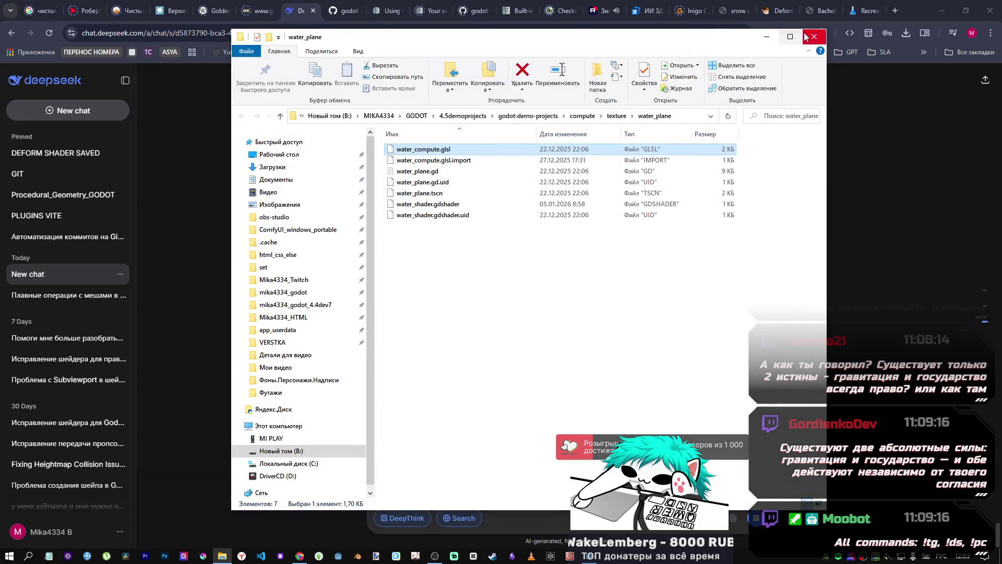
left_click(808, 32)
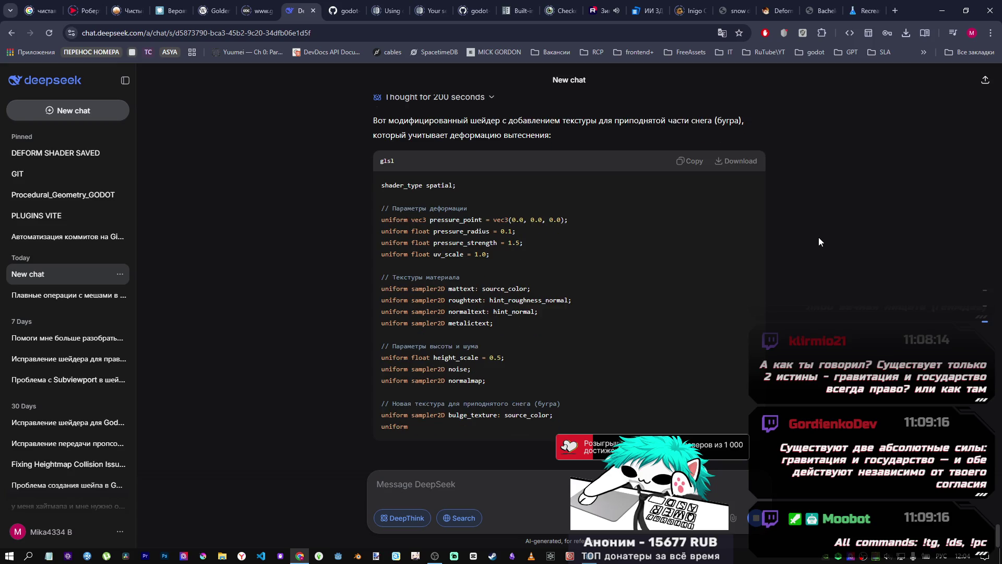
scroll(819, 238, "up", 2)
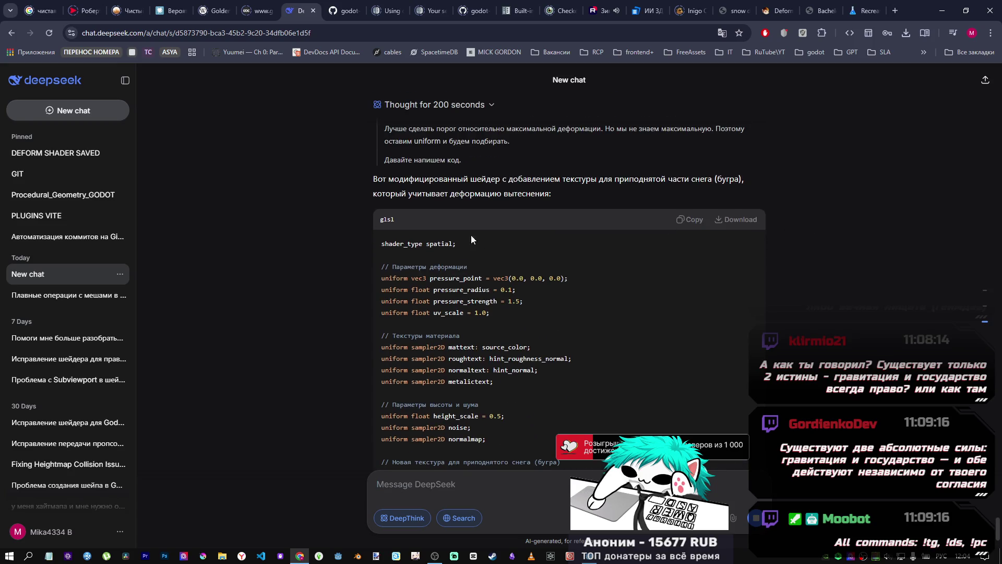
scroll(609, 281, "down", 4)
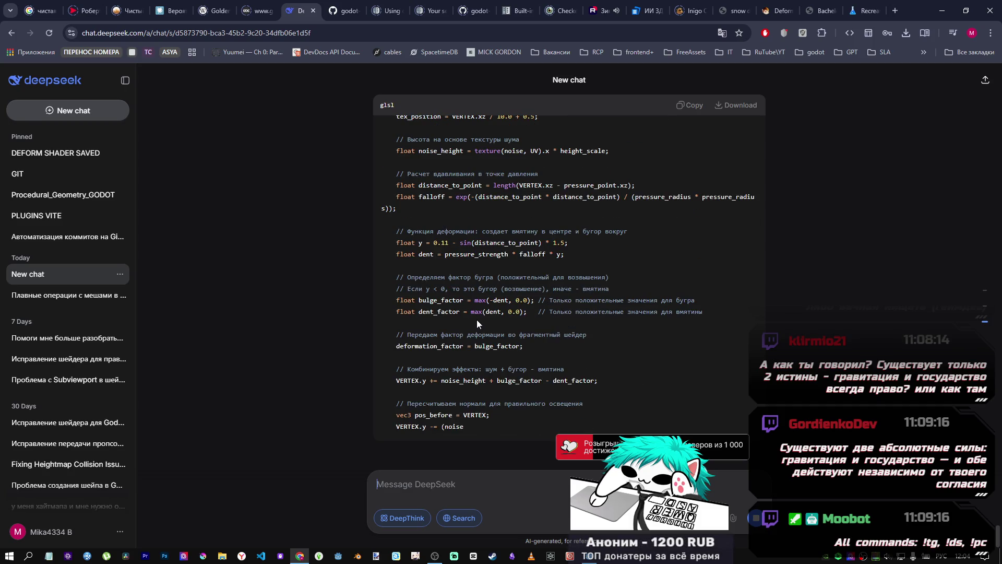
scroll(493, 300, "up", 1)
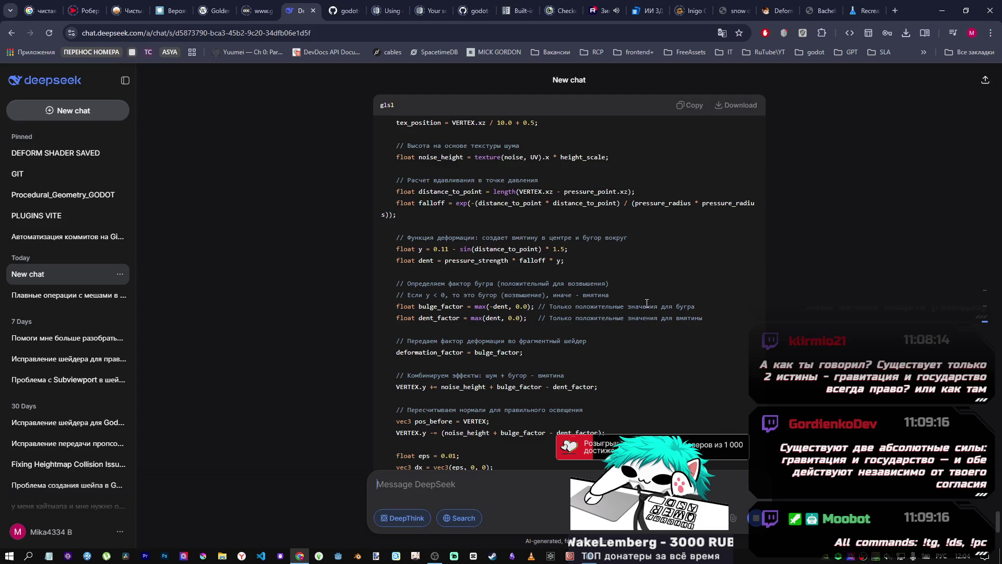
scroll(585, 308, "down", 2)
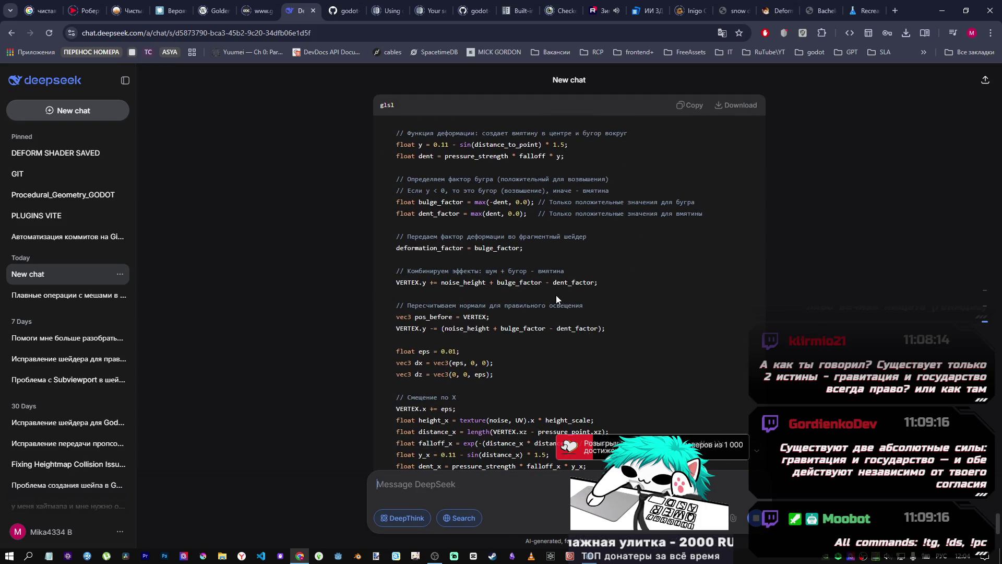
scroll(541, 295, "down", 2)
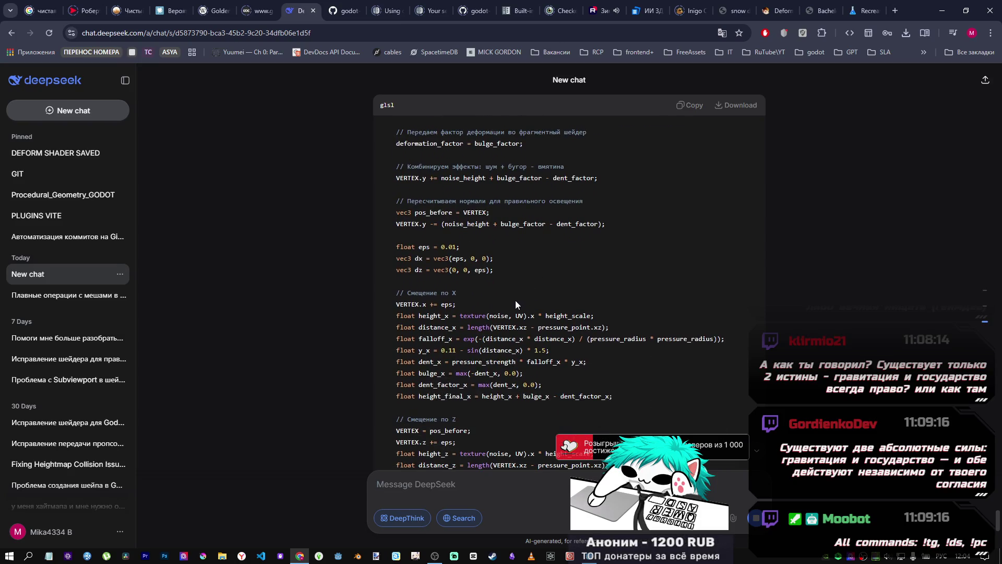
scroll(515, 300, "down", 1)
scroll(501, 292, "up", 1)
scroll(439, 250, "down", 8)
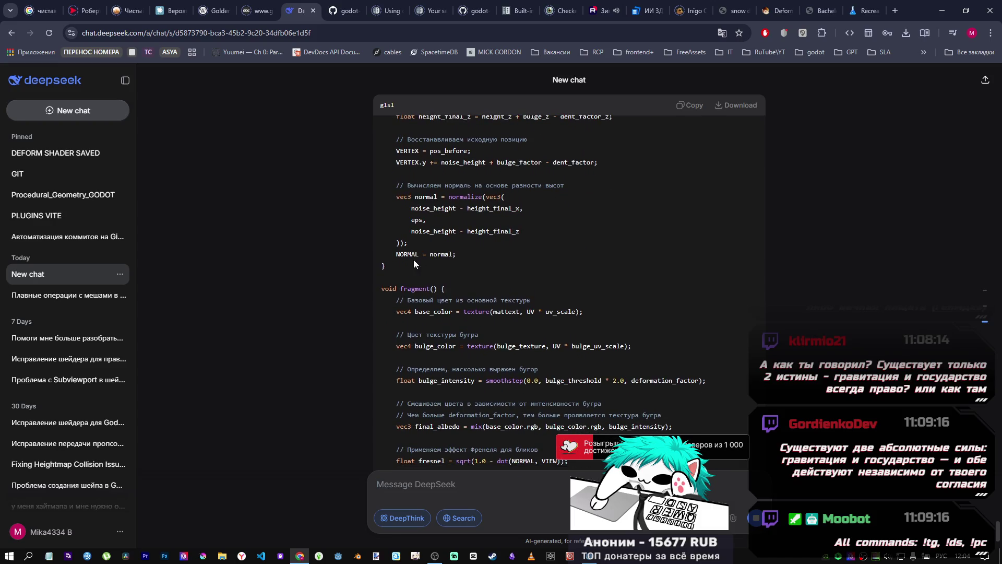
left_click(463, 261, "shift")
left_click(409, 257)
left_click(409, 256, "shift")
left_click(458, 260)
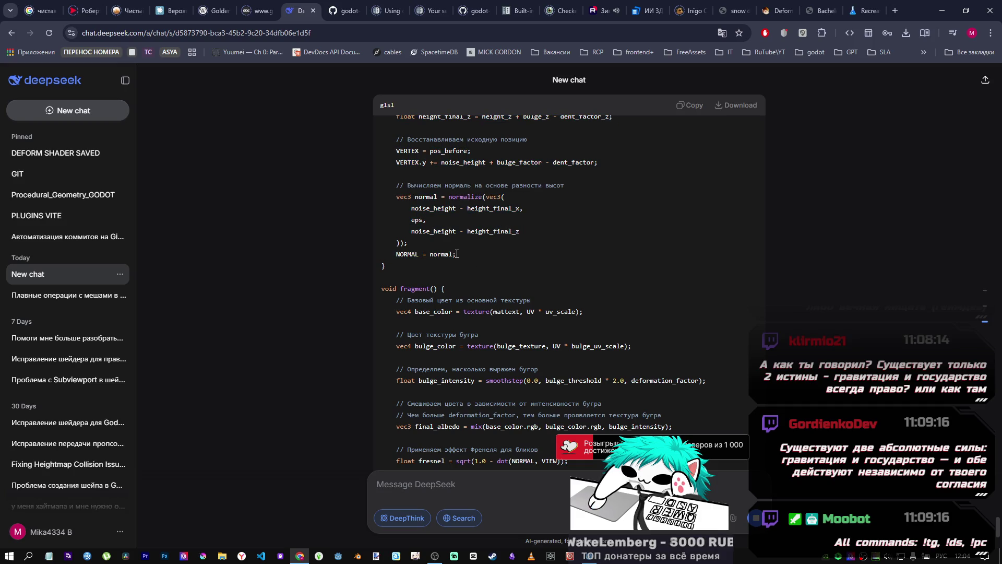
scroll(499, 253, "up", 5)
scroll(522, 282, "down", 10)
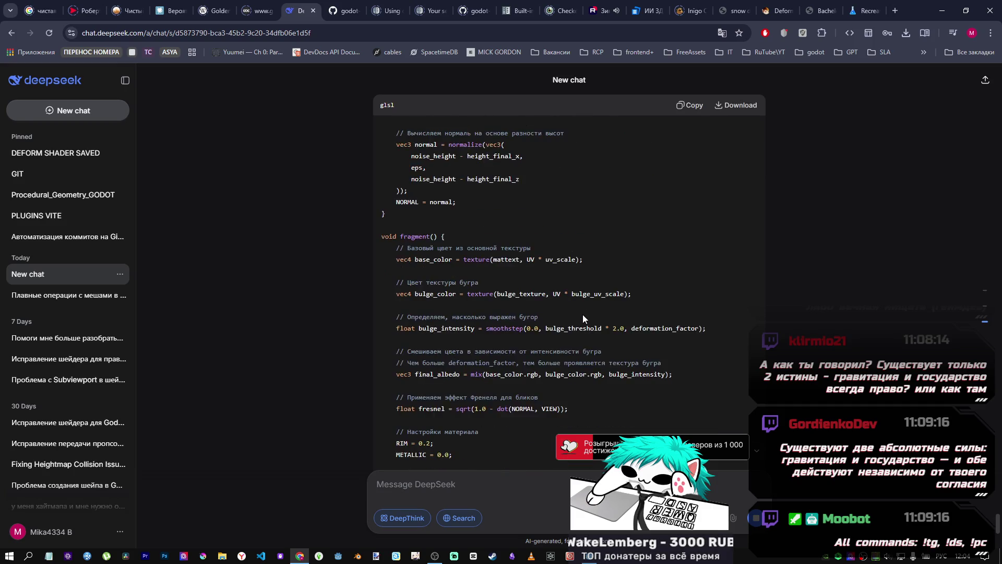
scroll(545, 311, "up", 4)
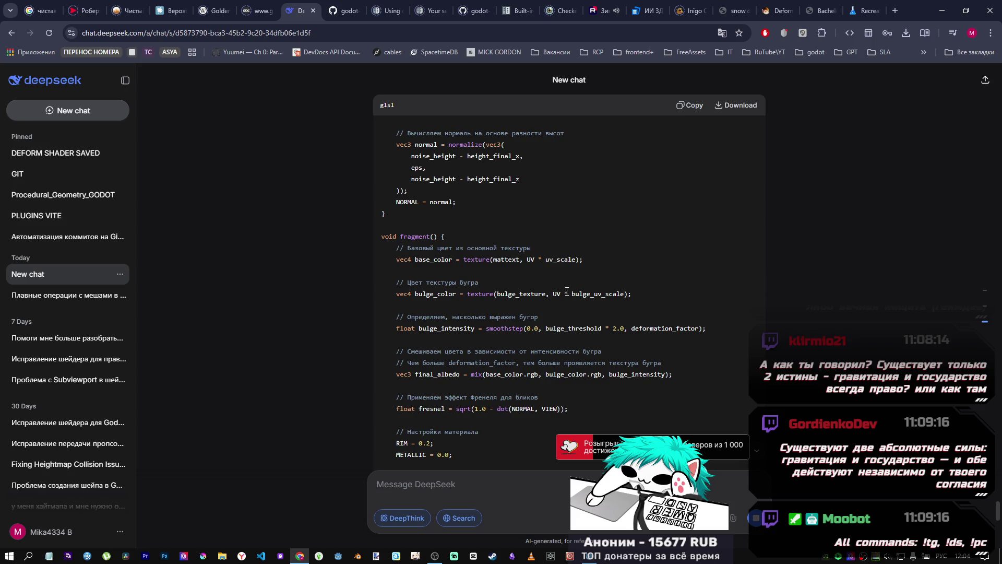
Open your Twitch channel page in a new tab and pause its stream playback.
left_click(895, 11)
left_click(409, 261)
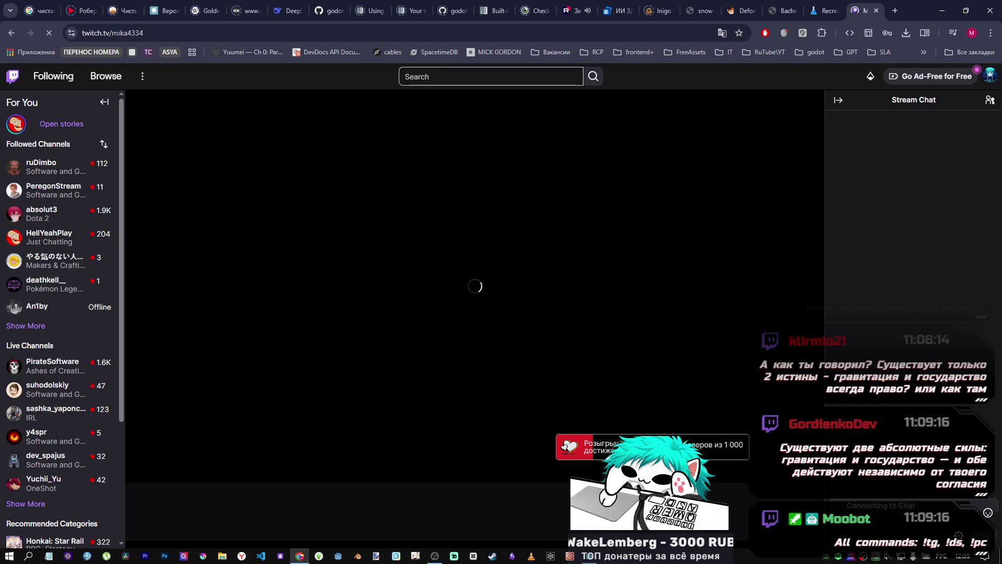
left_click(180, 442)
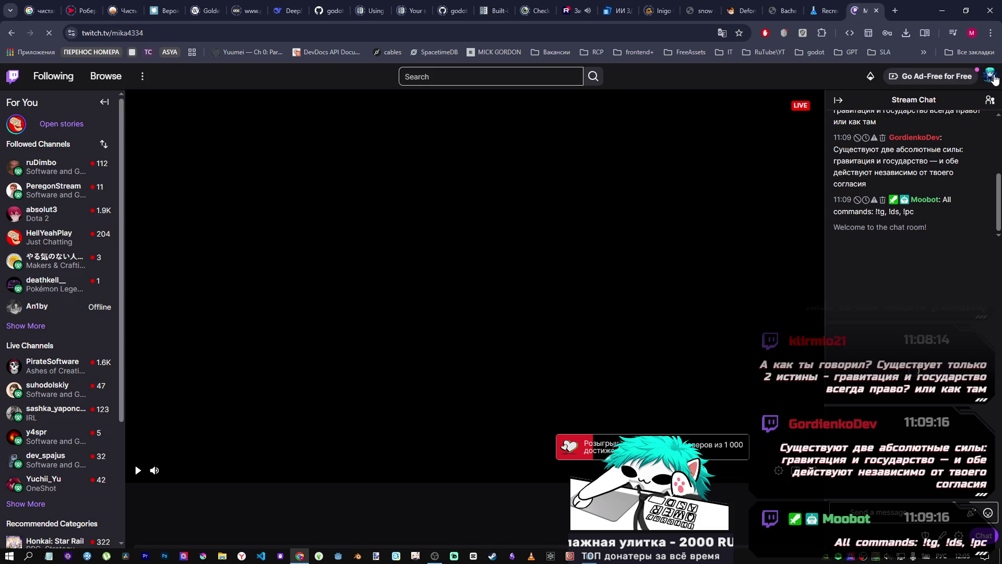
Go to the Creator Dashboard's Stream Manager and start choosing a channel to raid.
left_click(992, 77)
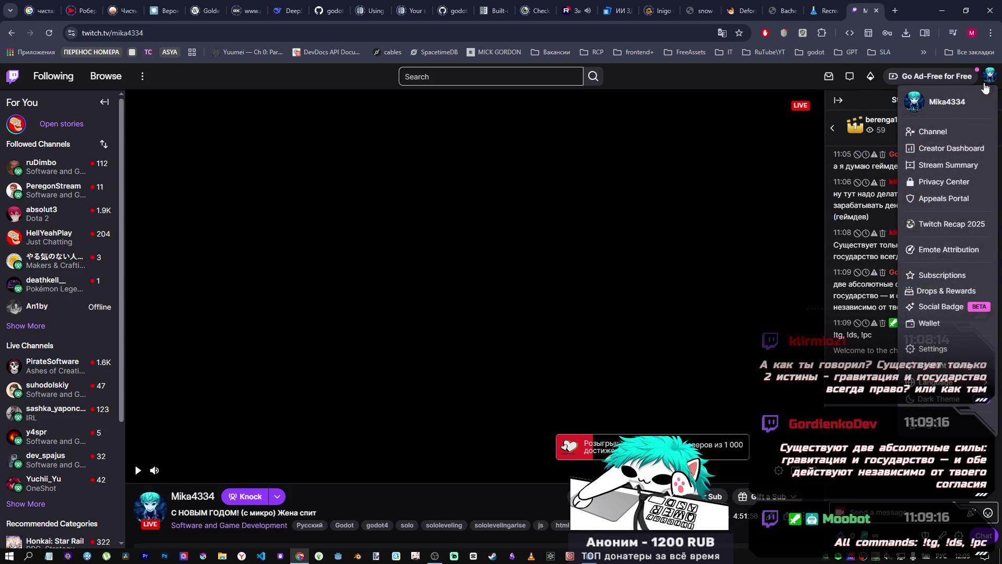
left_click(939, 152)
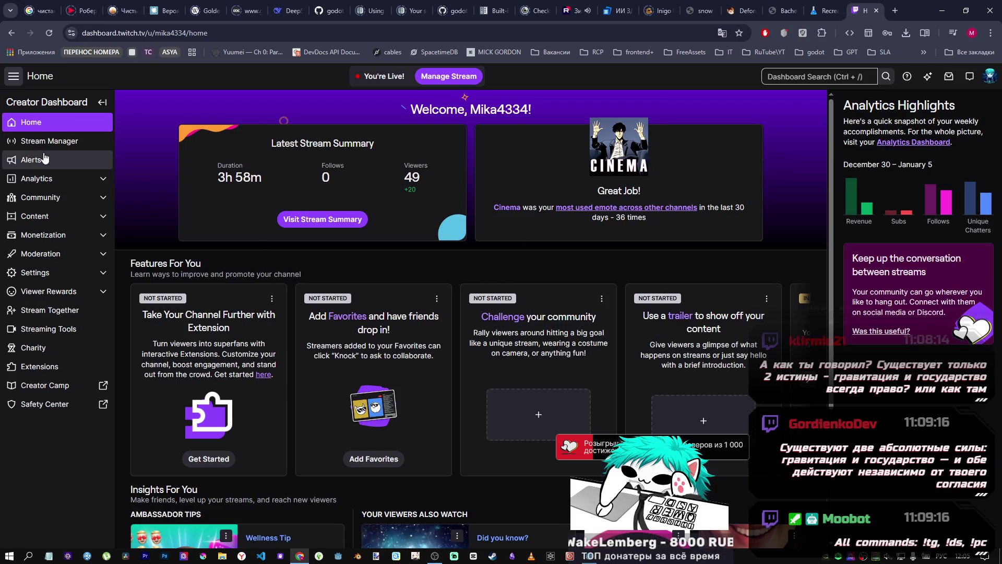
left_click(21, 143)
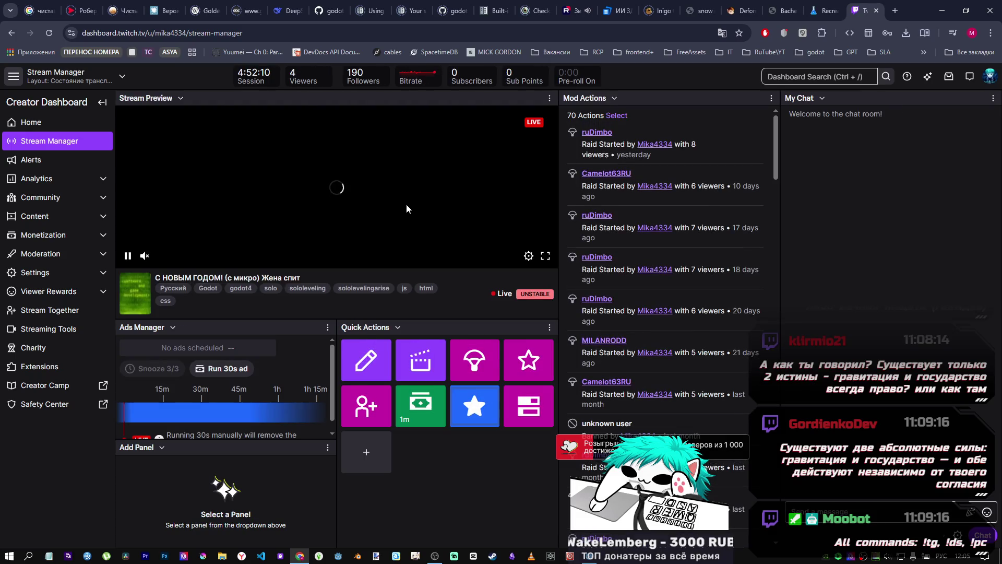
mouse_move(534, 300)
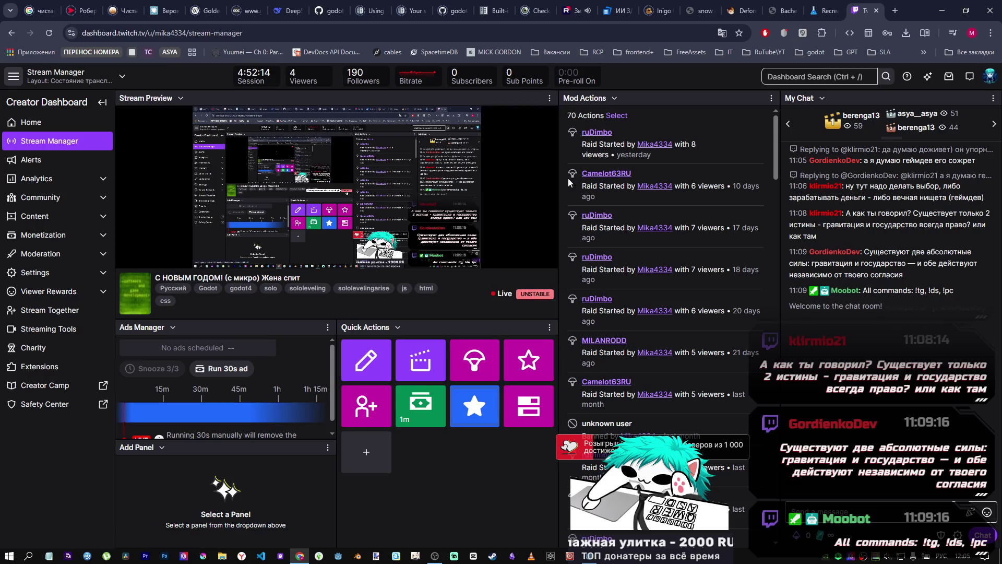
left_click(476, 362)
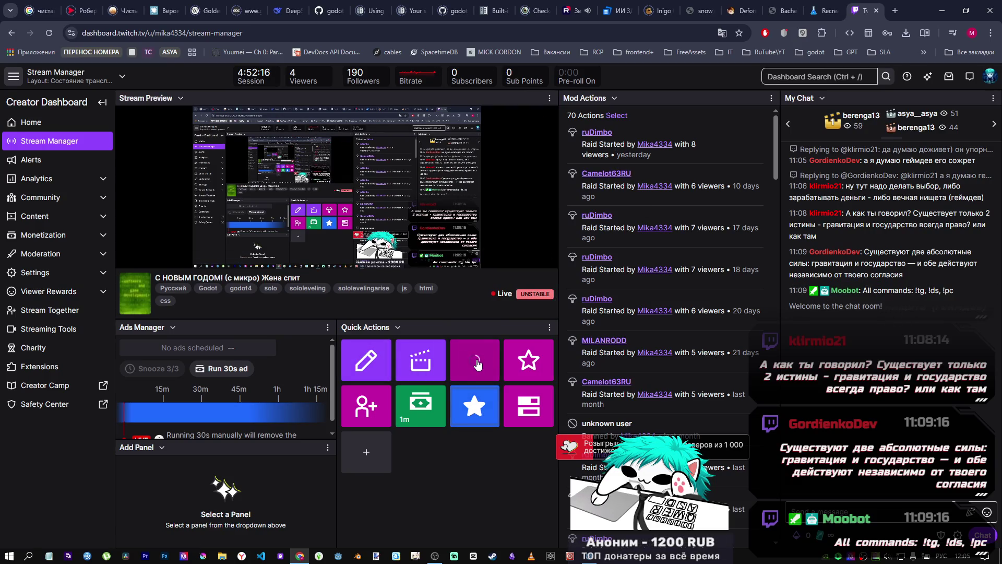